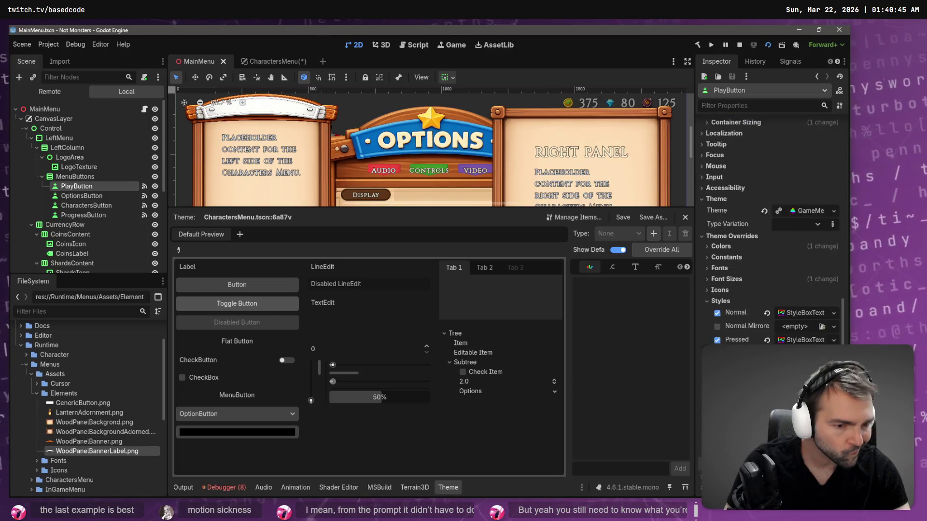
Expand the PlayButton's Normal StyleBoxTexture to review its 10, 10, 10, 12 px margins, then switch to ChatGPT.
left_click(811, 266)
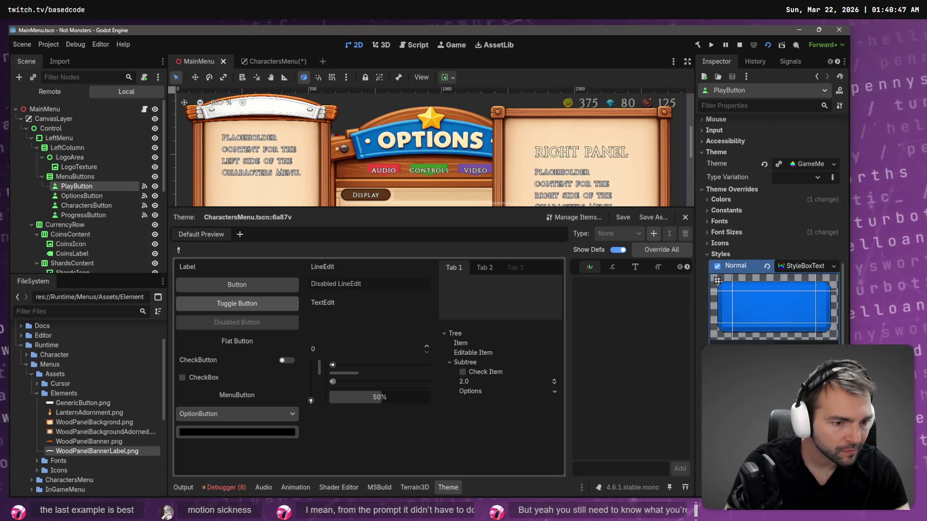
scroll(812, 271, "down", 3)
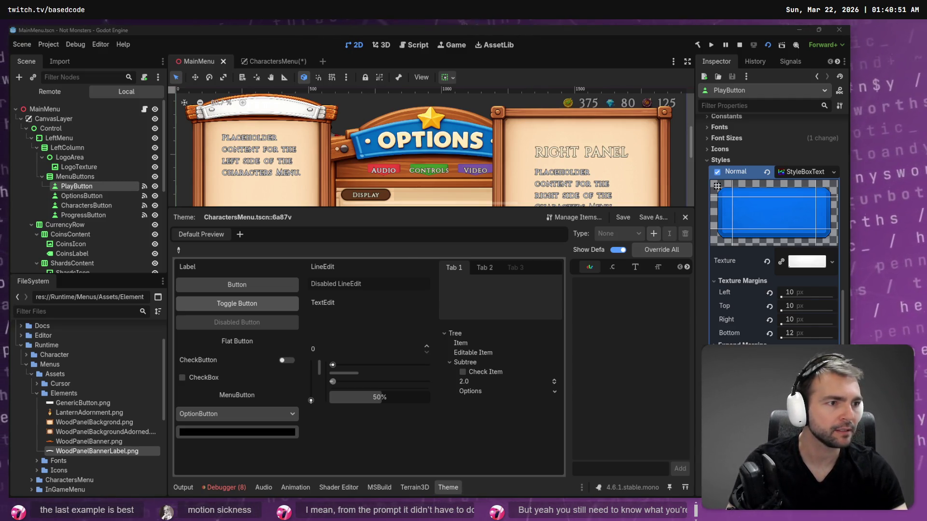
key("alt+Tab")
key("alt+Tab")
key("alt+Tab")
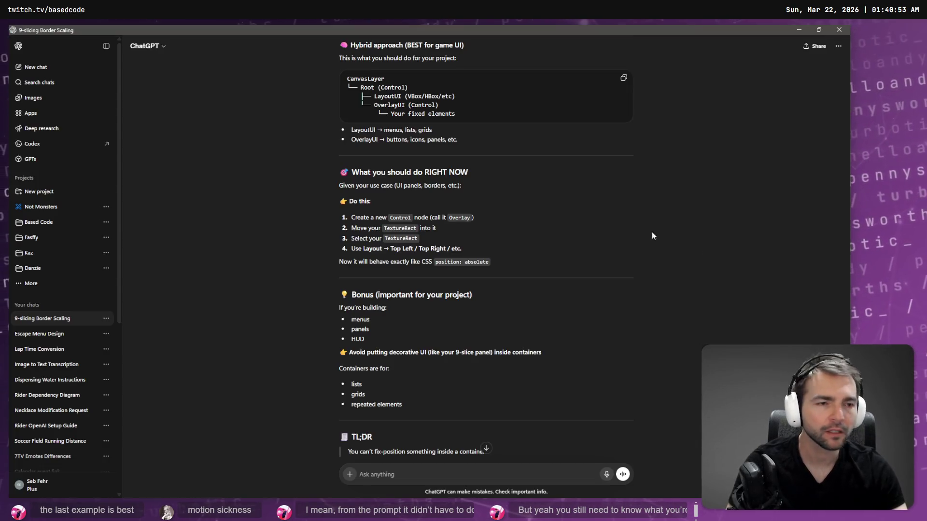
Ask ChatGPT how to modulate a TextureRect's colour, then return to Godot.
scroll(433, 448, "down", 3)
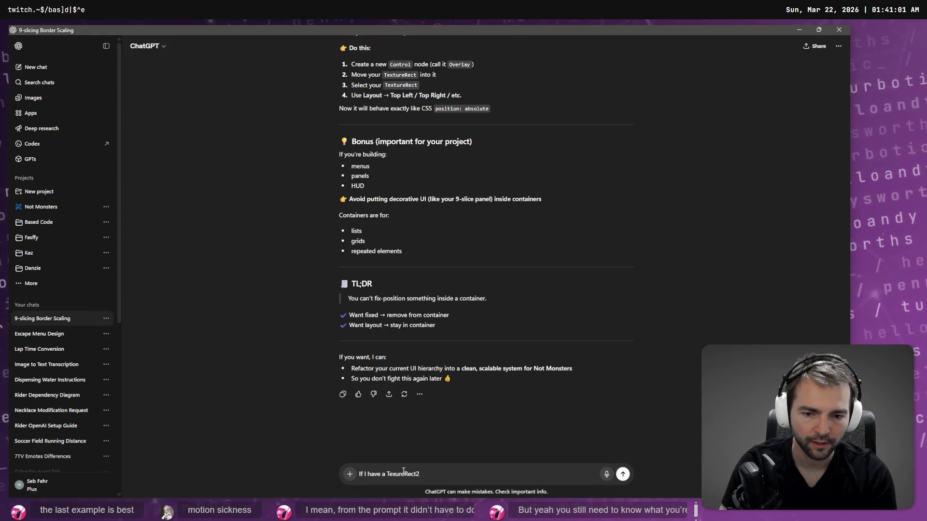
type("D, how ca")
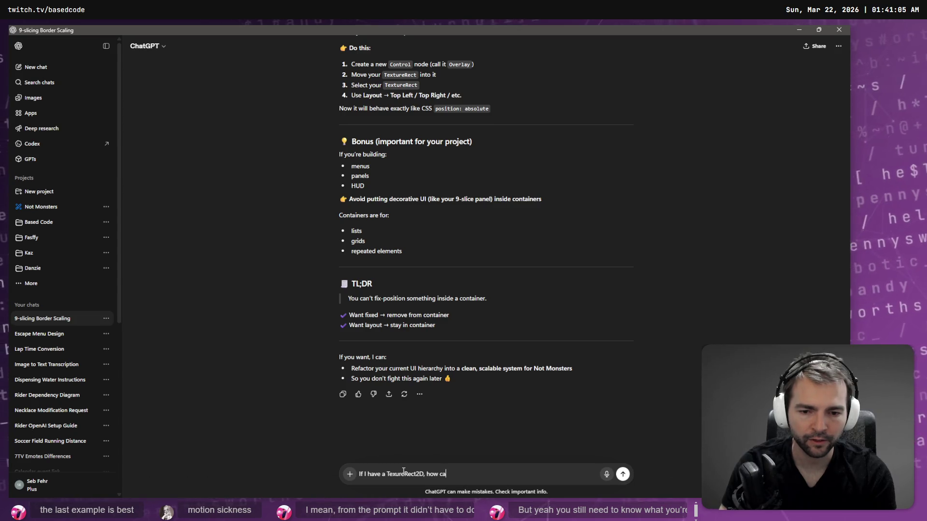
type("t's color?")
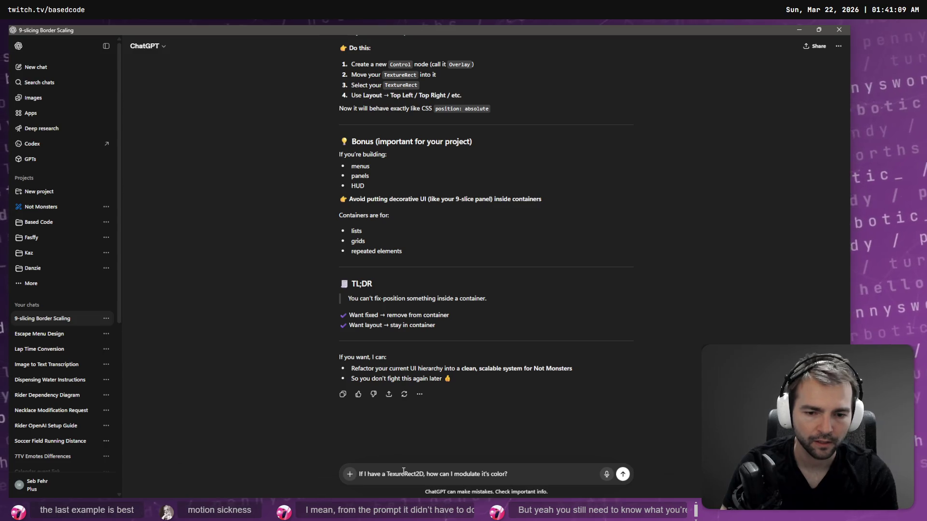
key("Return")
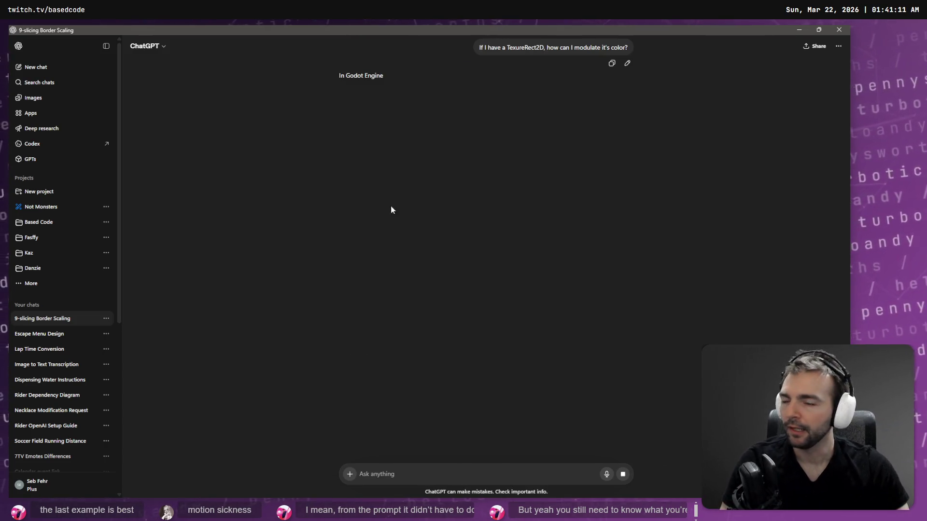
key("alt+Tab")
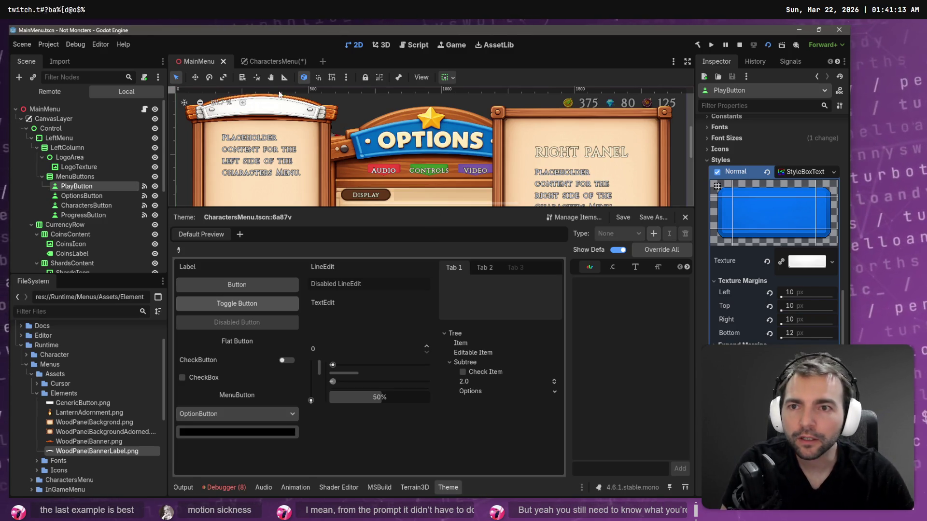
Open the CharactersMenu scene, zoom out, and bring up the TextureRect node's context actions.
left_click(265, 62)
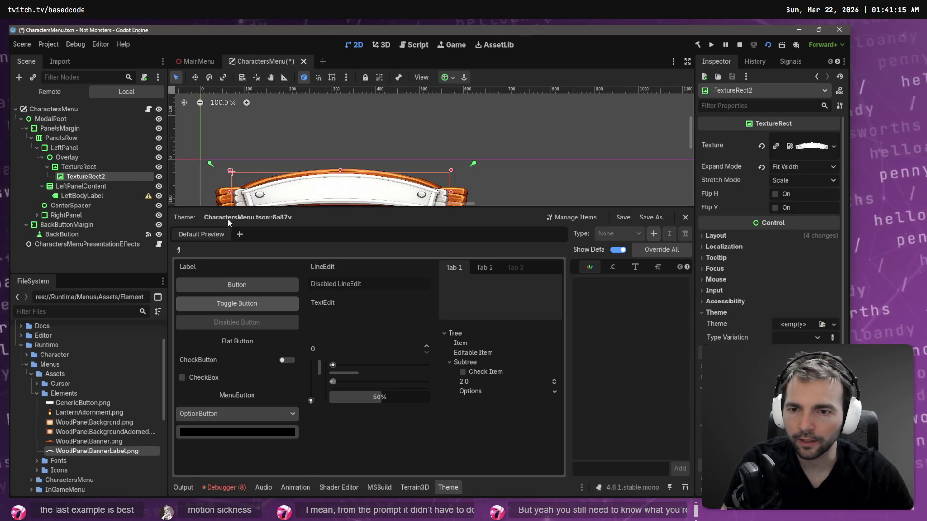
scroll(366, 187, "down", 1)
scroll(408, 169, "down", 1)
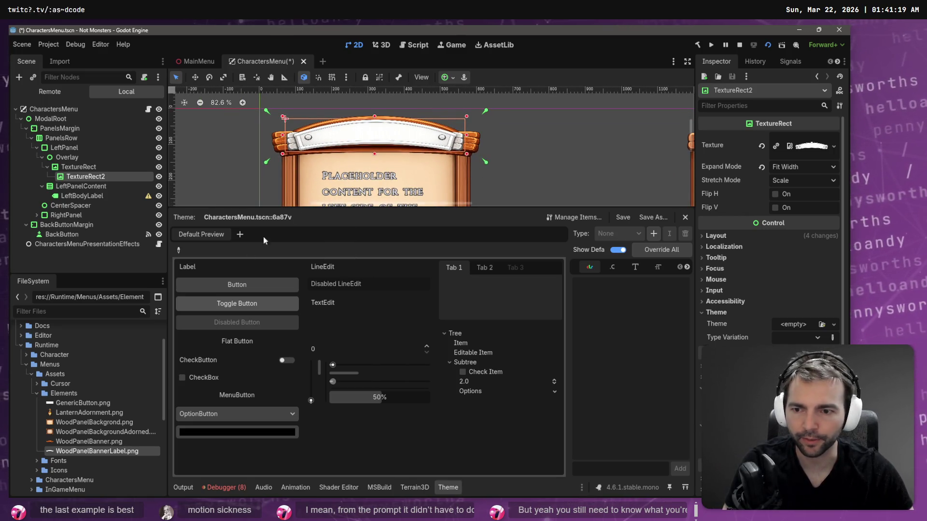
right_click(77, 177)
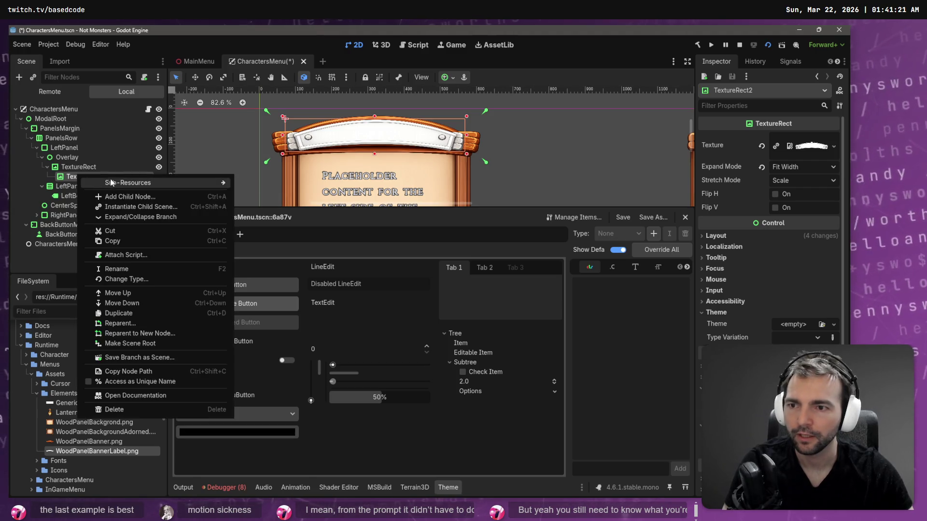
left_click(77, 167)
right_click(77, 167)
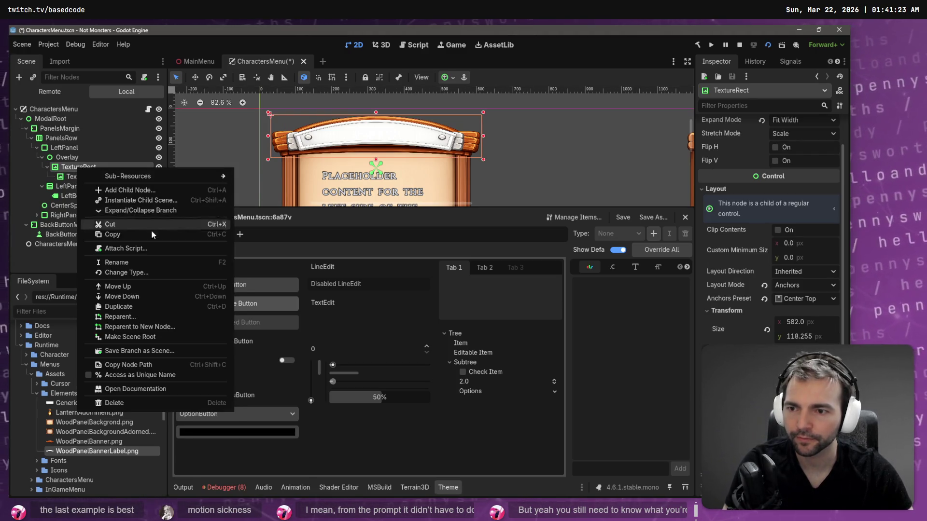
mouse_move(169, 177)
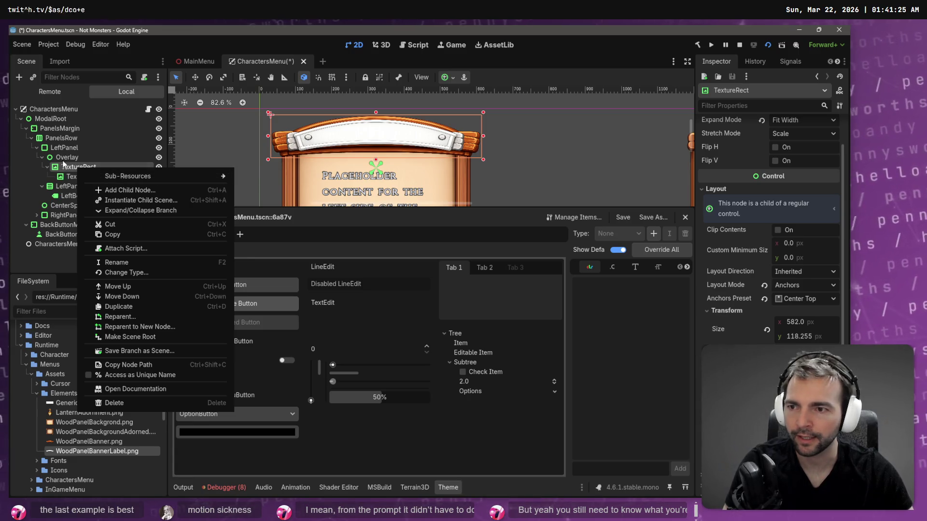
Add a Label child under TextureRect with the text CHARACTERS.
left_click(135, 191)
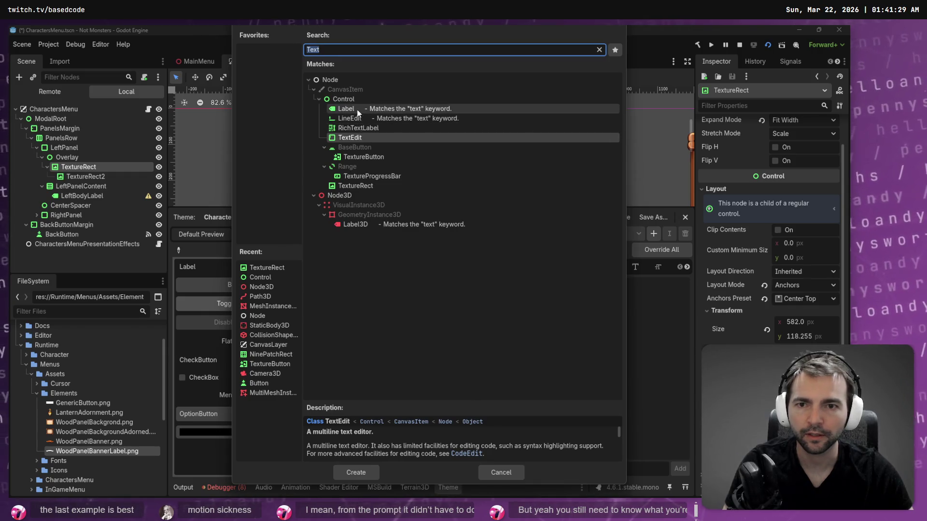
left_click(358, 111)
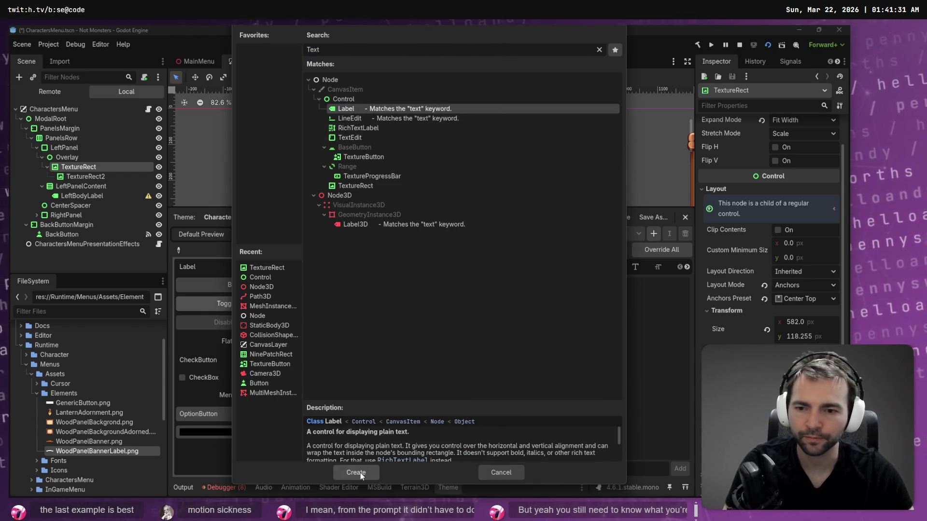
left_click(356, 473)
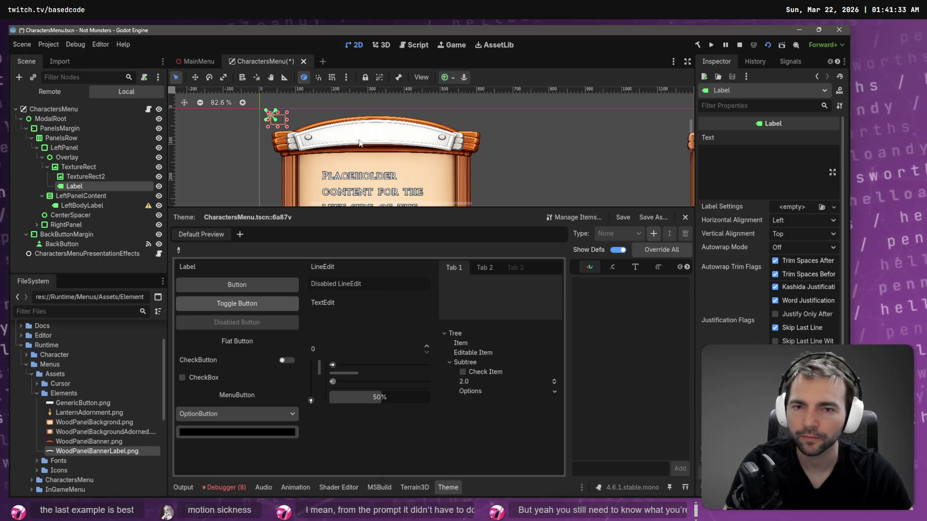
left_click(754, 173)
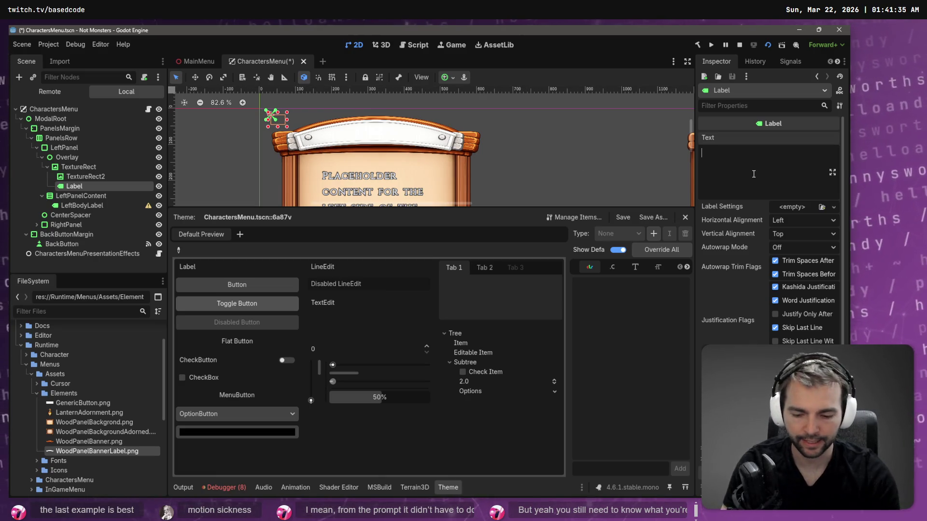
type("CHARACTERS")
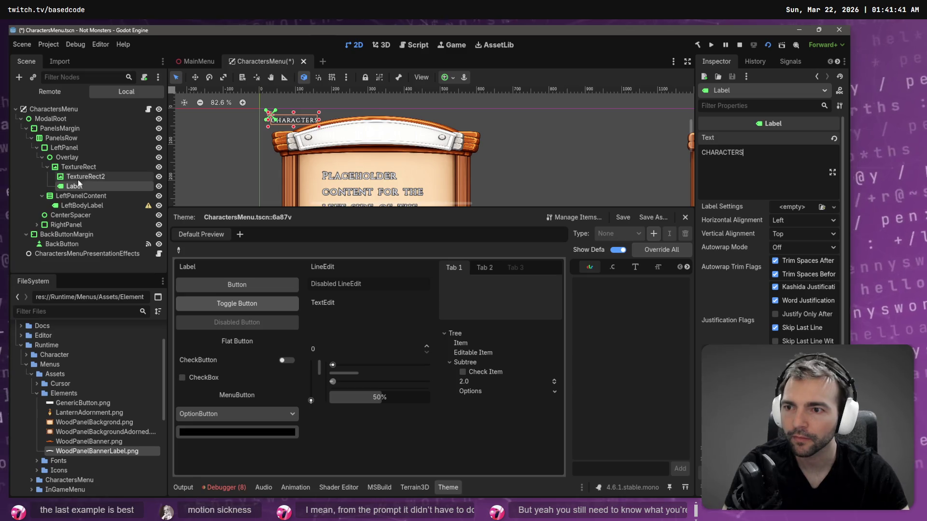
Apply the Center anchor preset so the label sits centred on the banner.
left_click(446, 77)
left_click(466, 111)
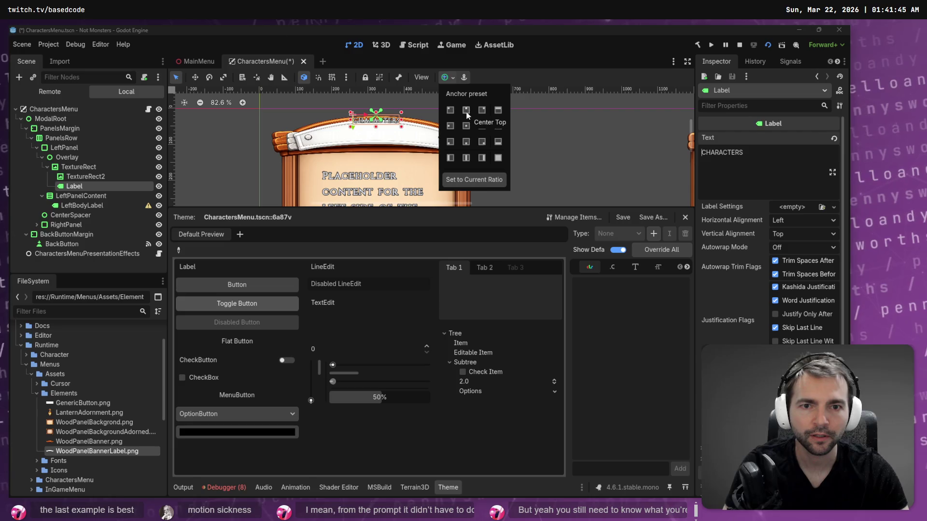
left_click(467, 126)
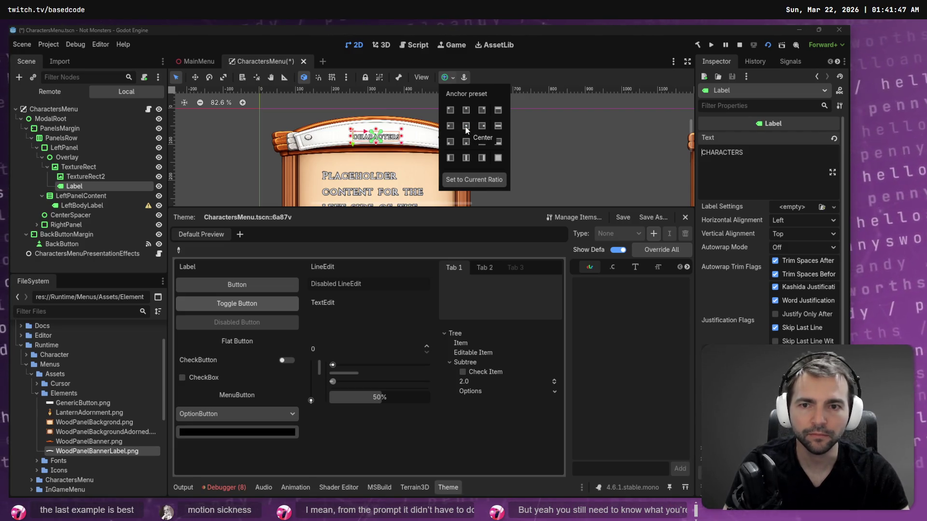
scroll(770, 227, "down", 5)
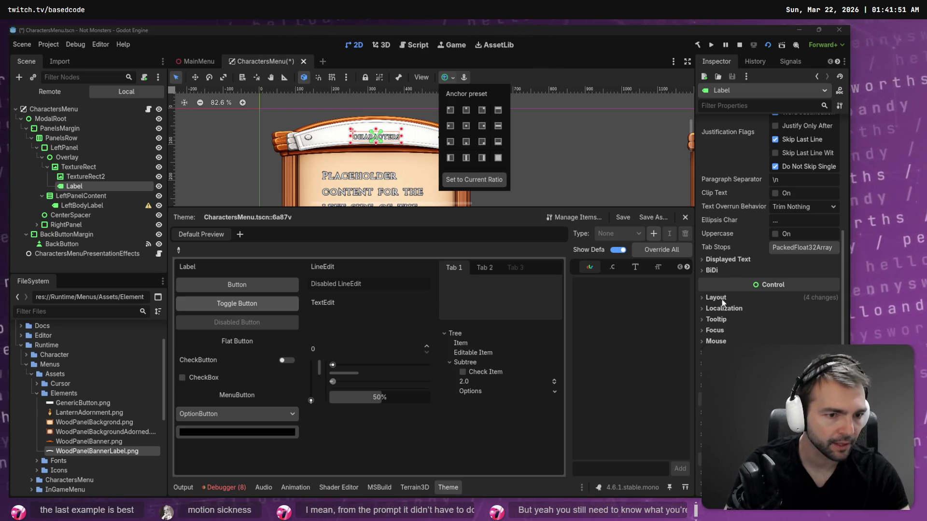
scroll(761, 232, "up", 2)
scroll(761, 232, "down", 4)
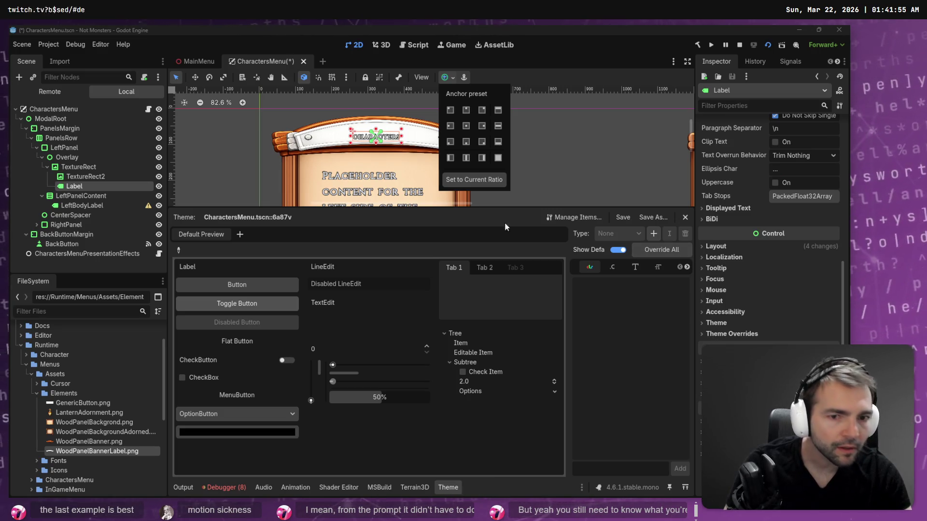
left_click(73, 182)
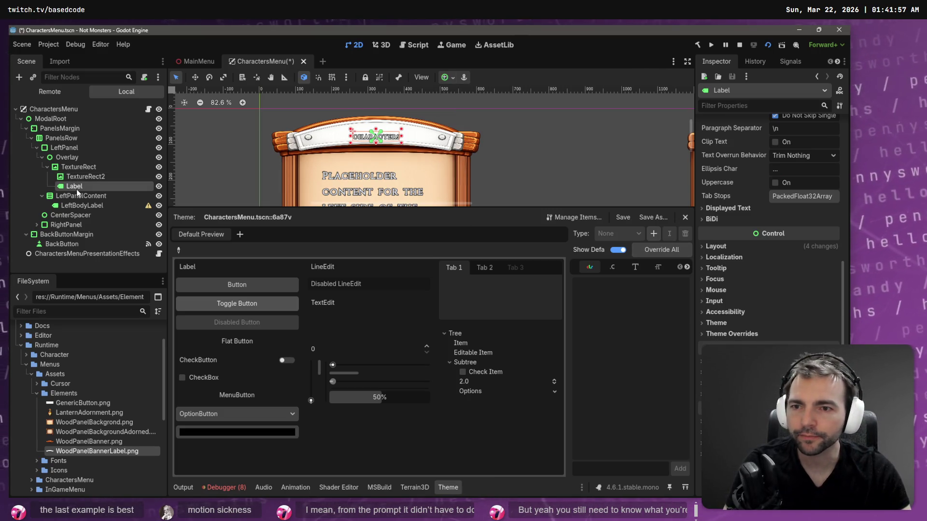
Rename the Label node to CharactersLabel.
left_click(77, 186)
type("Charac")
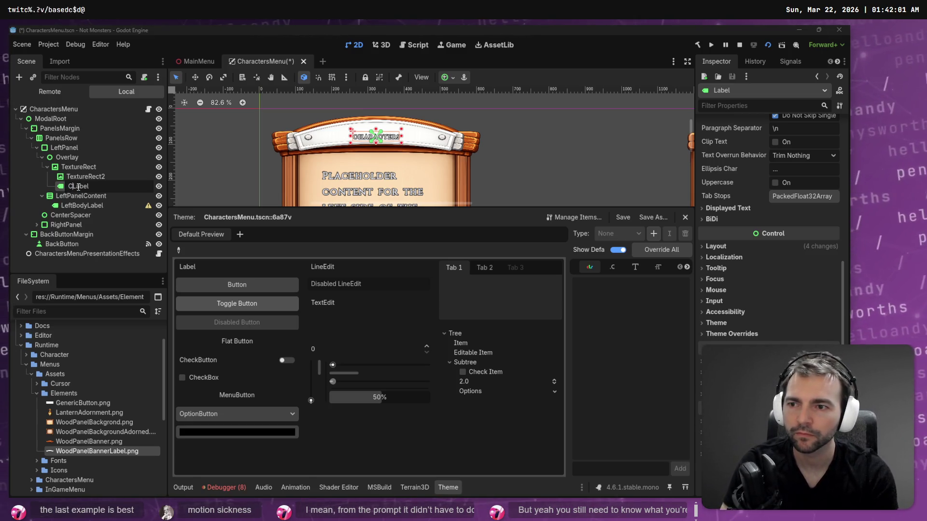
key("Return")
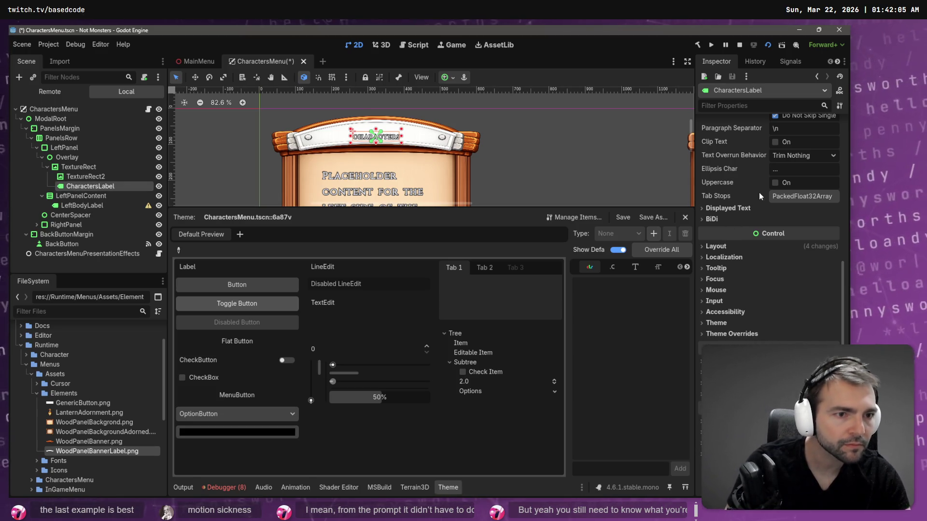
scroll(762, 188, "up", 5)
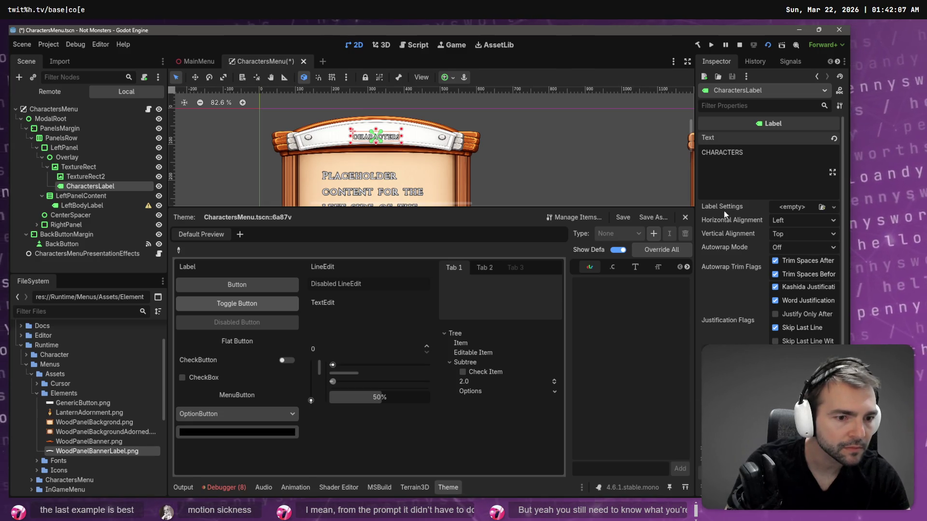
scroll(723, 211, "down", 5)
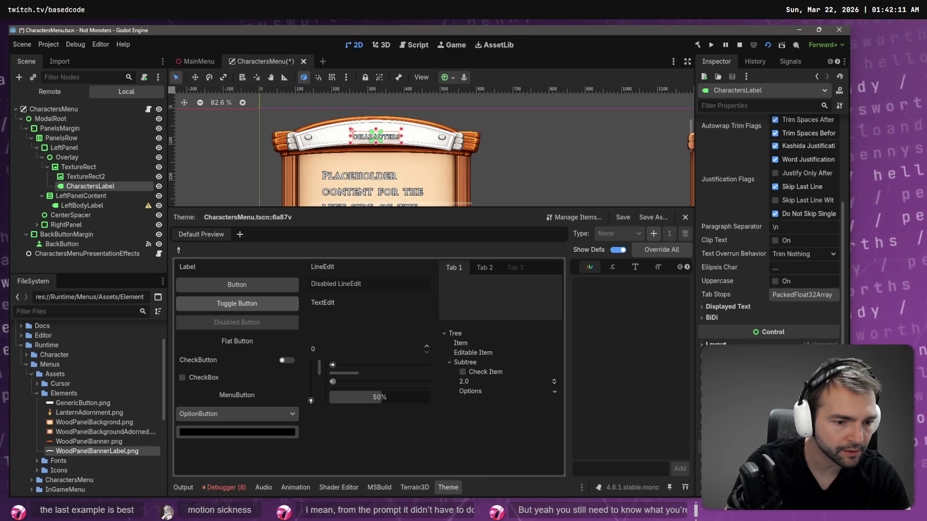
scroll(767, 217, "down", 2)
scroll(778, 246, "up", 5)
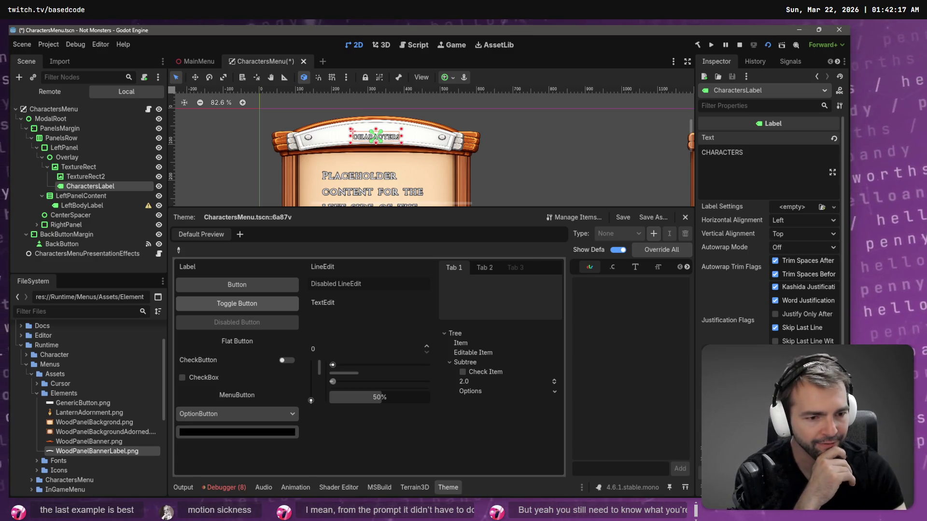
scroll(770, 232, "down", 5)
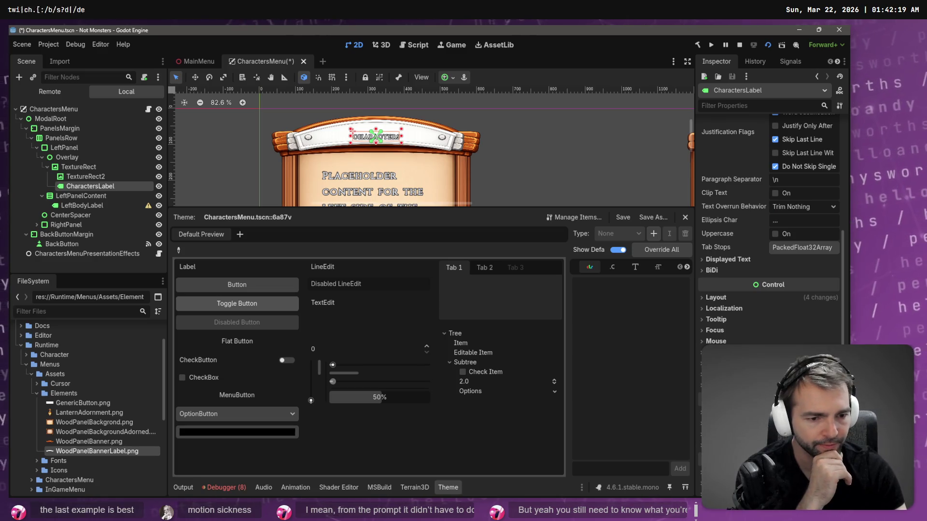
scroll(770, 227, "down", 2)
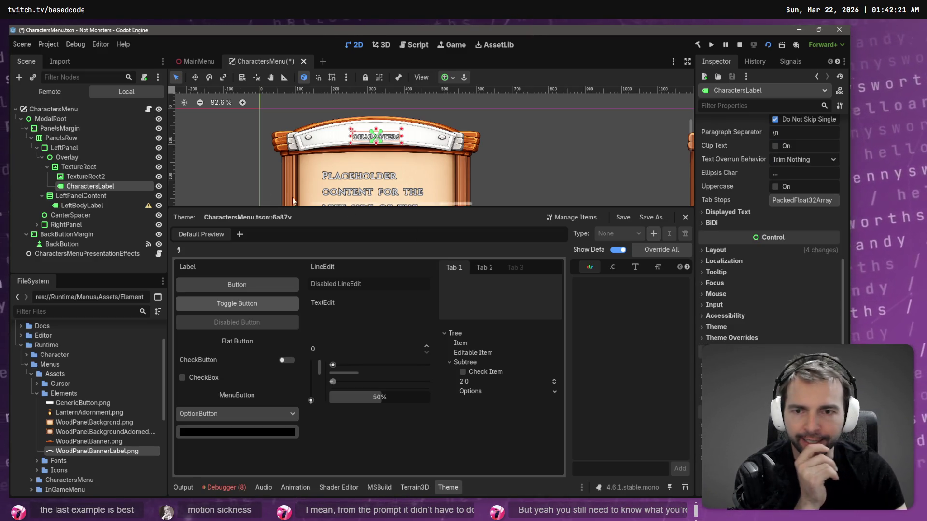
Review CharactersLabel's Displayed Text settings, then switch to the MainMenu scene.
left_click(86, 176)
left_click(92, 187)
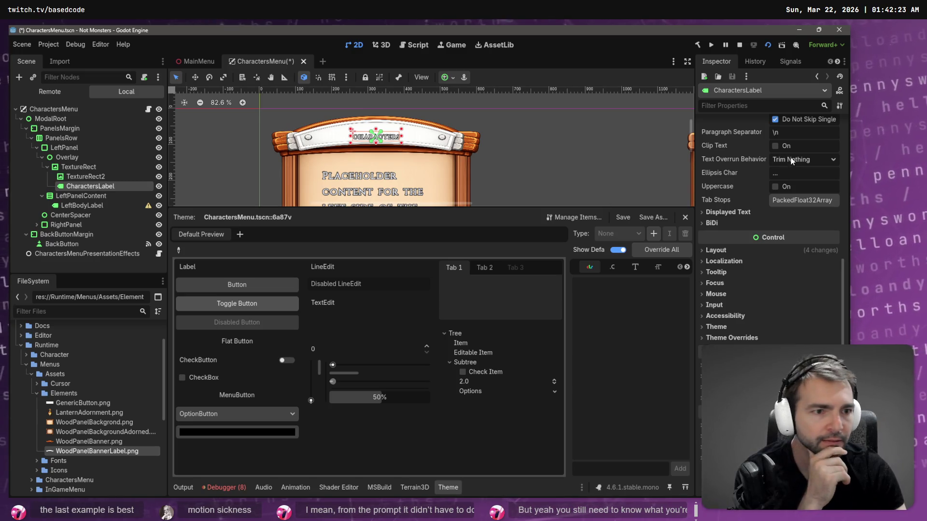
left_click(730, 213)
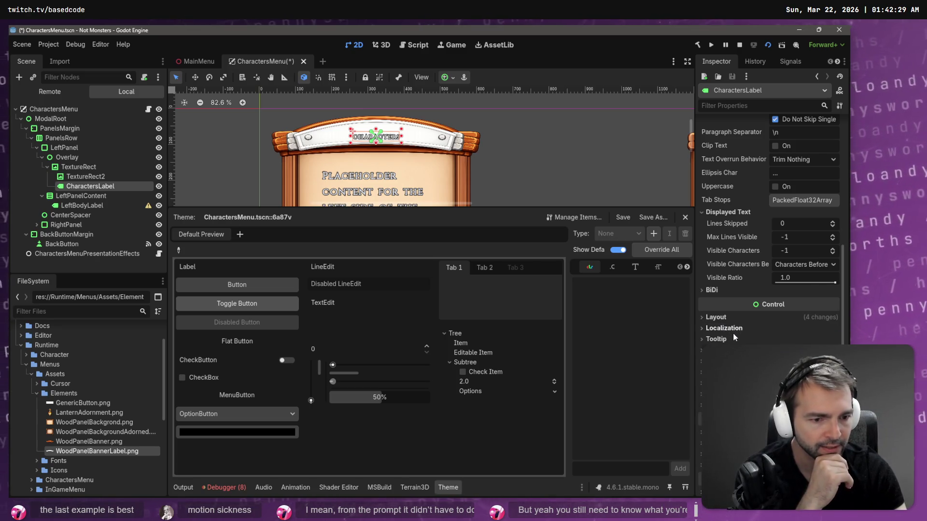
scroll(733, 335, "down", 3)
scroll(733, 335, "up", 6)
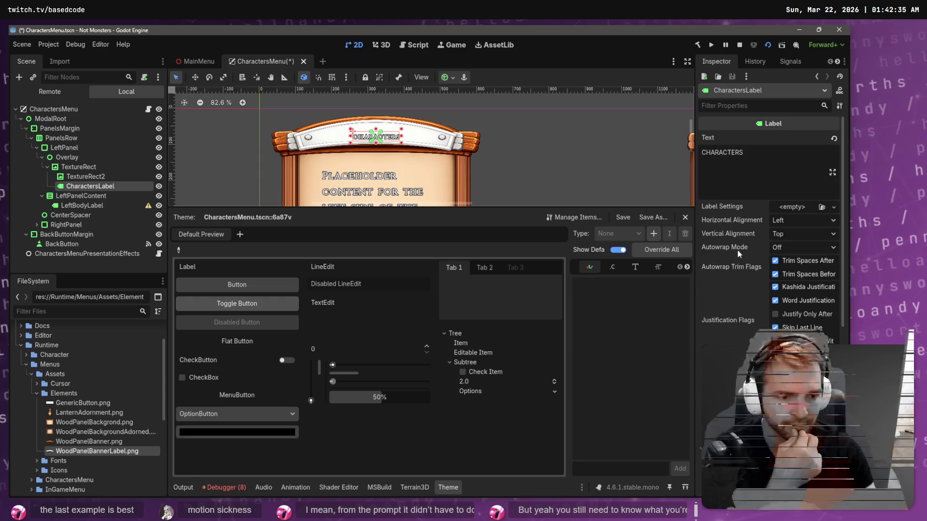
scroll(737, 250, "down", 4)
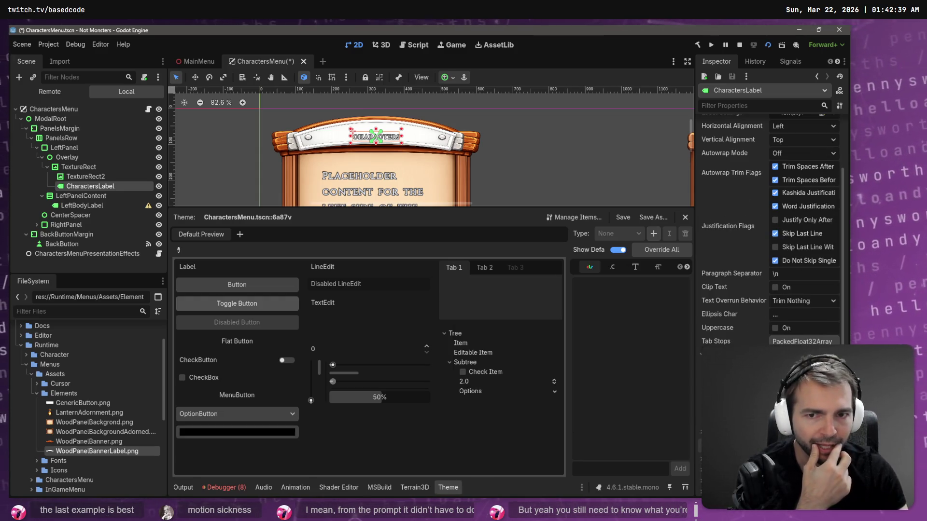
left_click(196, 61)
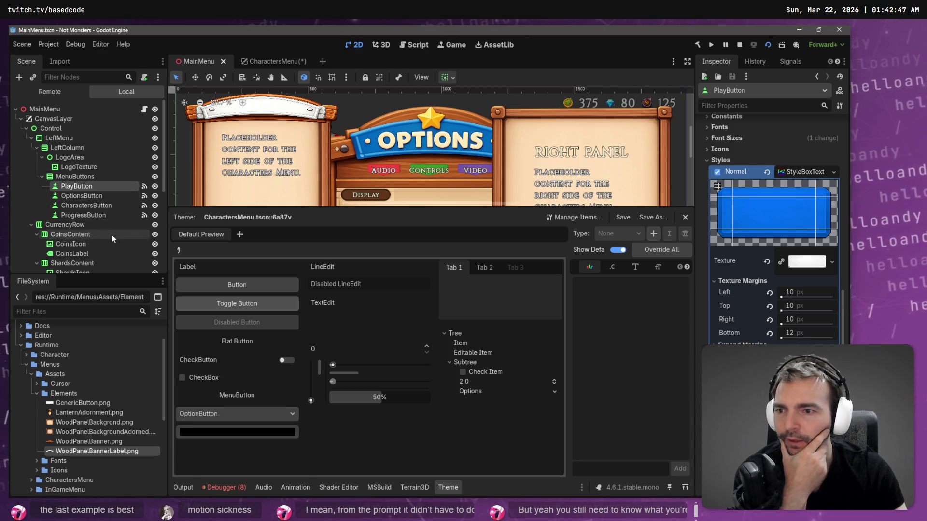
Check CoinsLabel's font size override in MainMenu, then return to CharactersMenu.
scroll(90, 229, "down", 3)
left_click(83, 213)
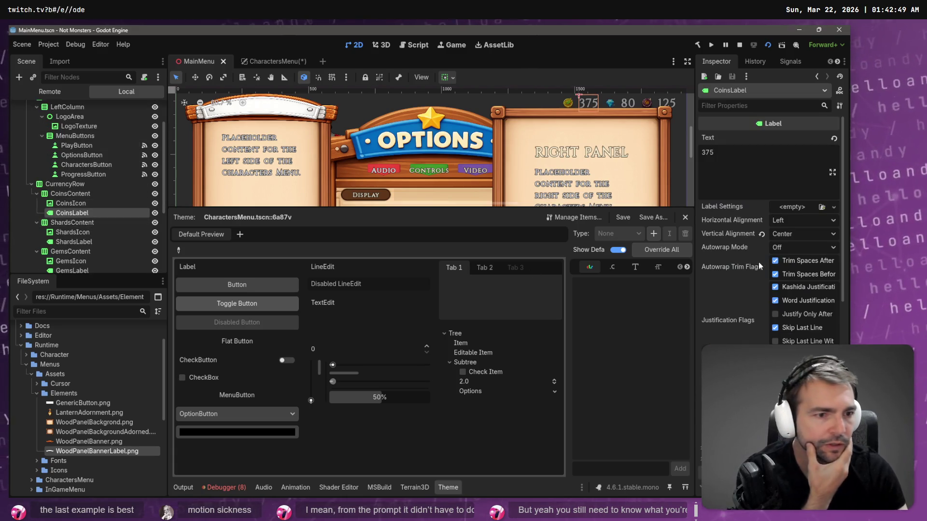
scroll(771, 262, "down", 10)
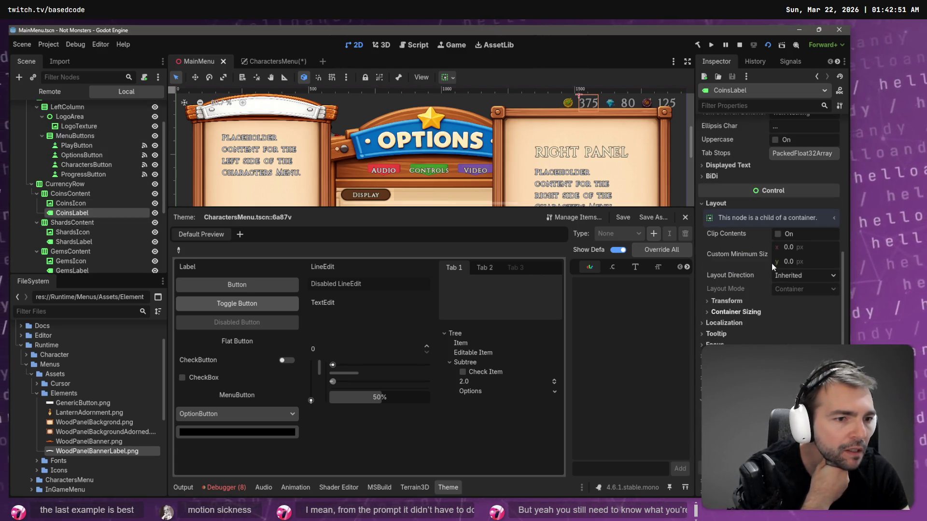
scroll(731, 289, "down", 2)
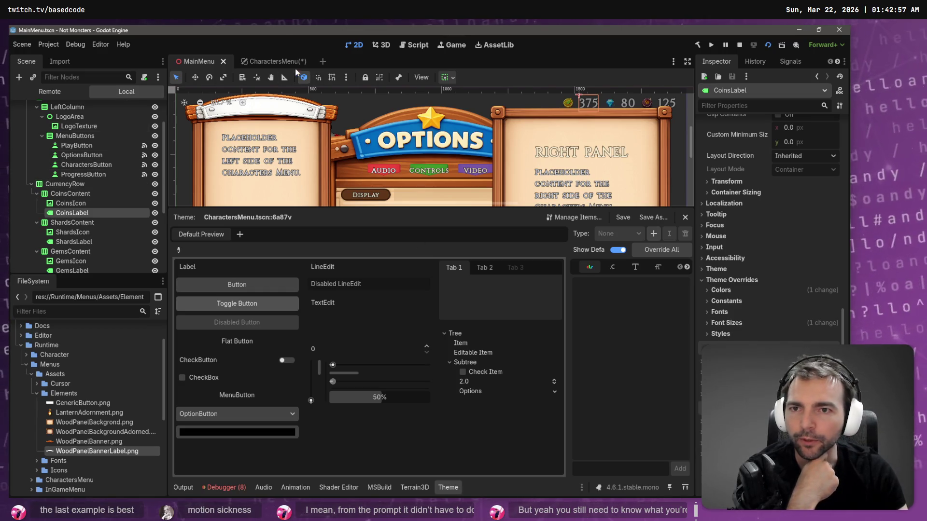
left_click(264, 62)
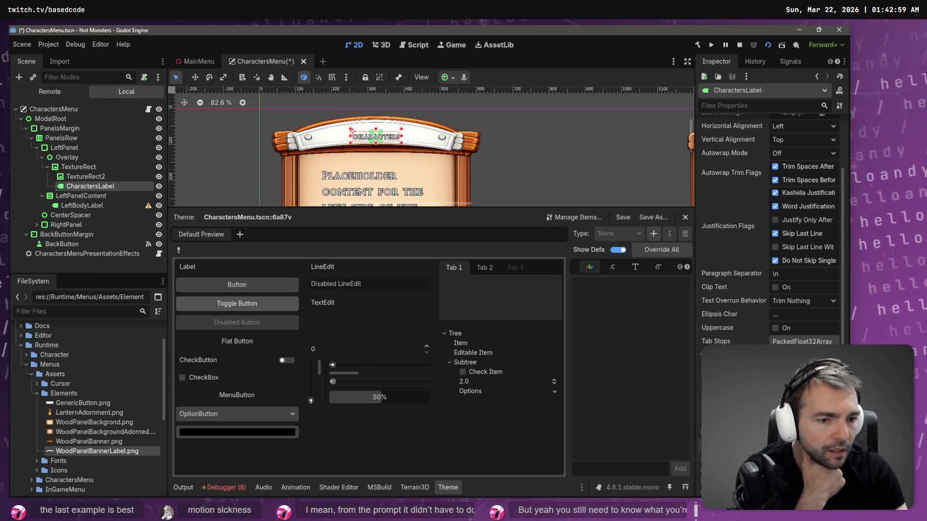
Scroll CharactersLabel's Inspector, then bring up ChatGPT's answer about TextureRect modulation.
scroll(769, 226, "down", 5)
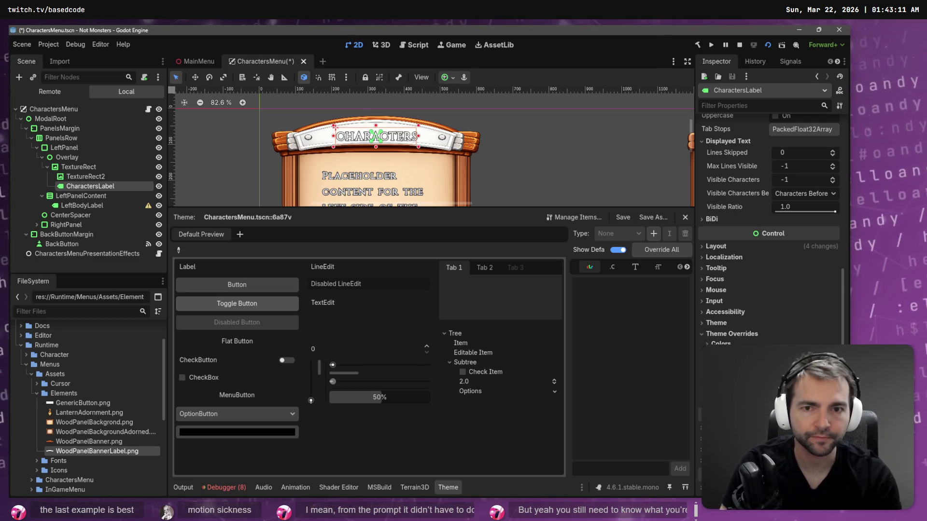
key("alt+Tab")
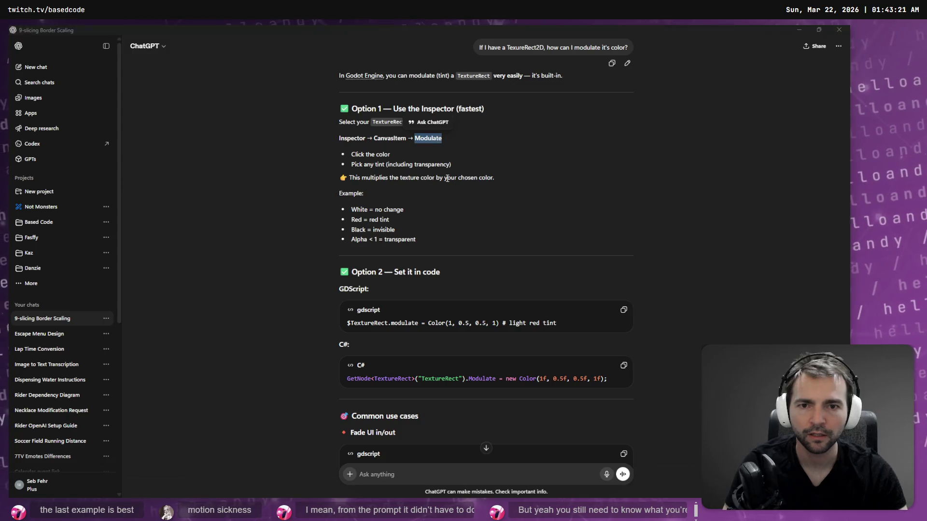
Select the TextureRect2 banner node, recheck ChatGPT's Modulate tip, and scroll its properties.
key("alt+Tab")
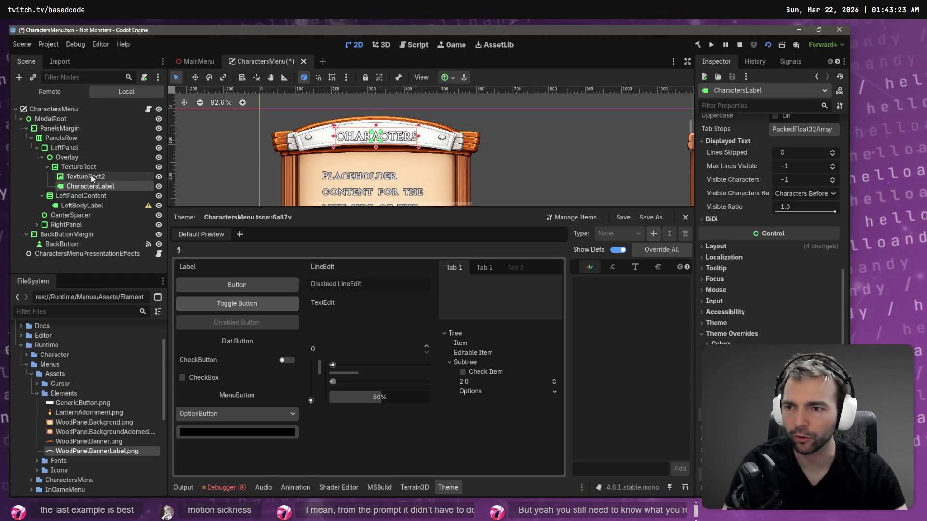
left_click(92, 174)
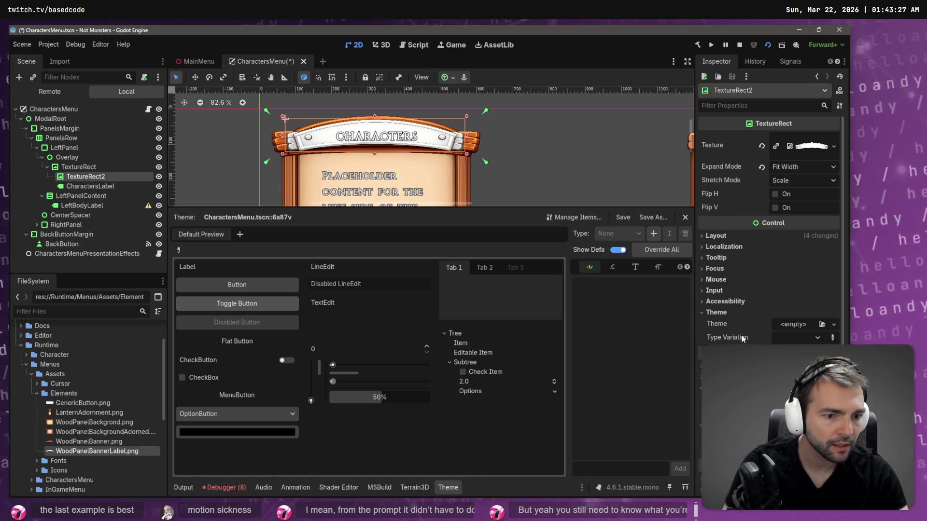
key("alt+Tab")
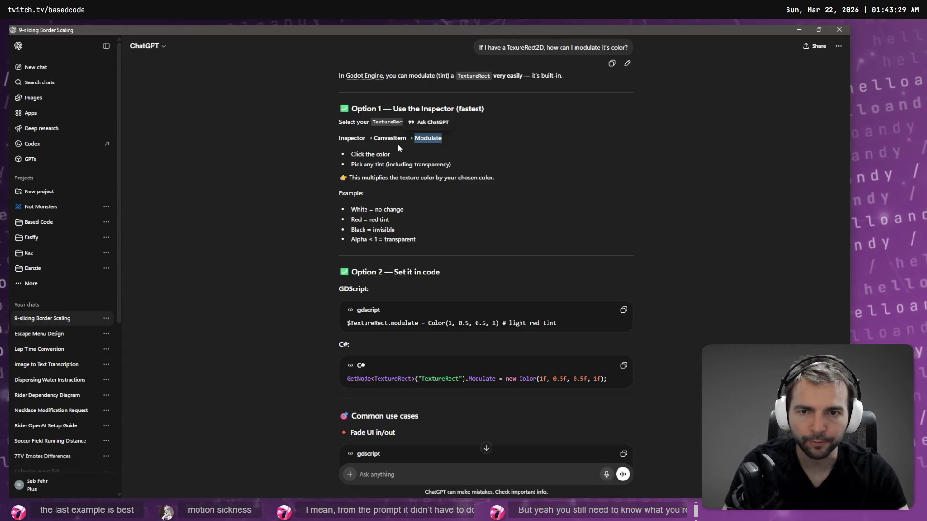
key("alt+Tab")
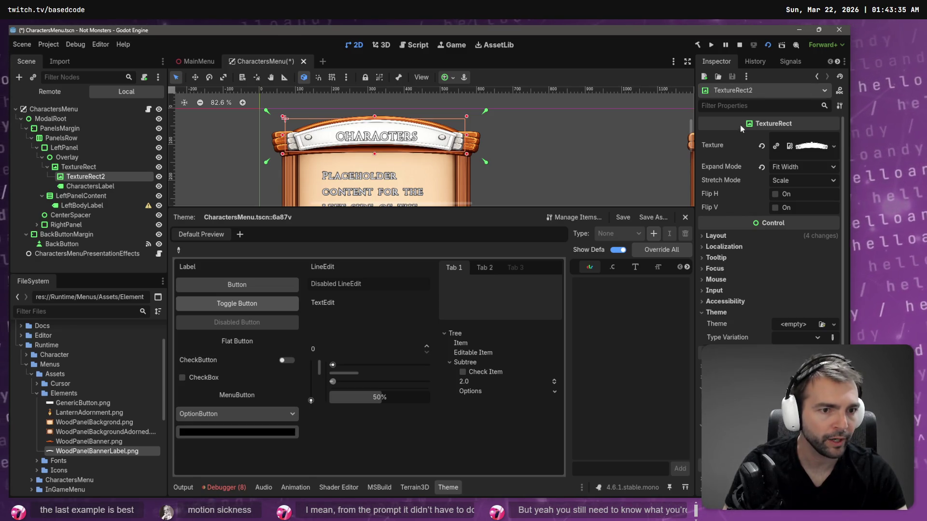
scroll(742, 222, "down", 3)
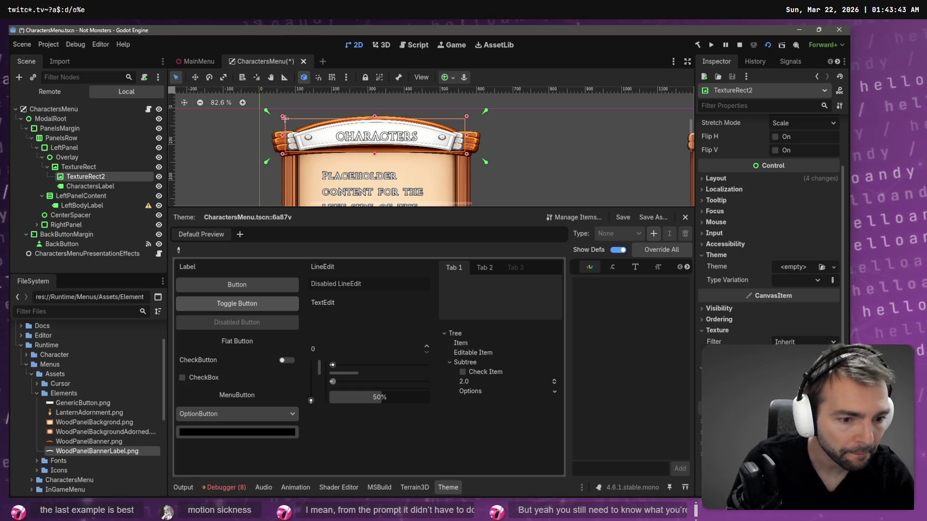
Filter TextureRect2's Inspector for Modulate and expand the Visibility section, then clear the filter.
scroll(745, 138, "up", 3)
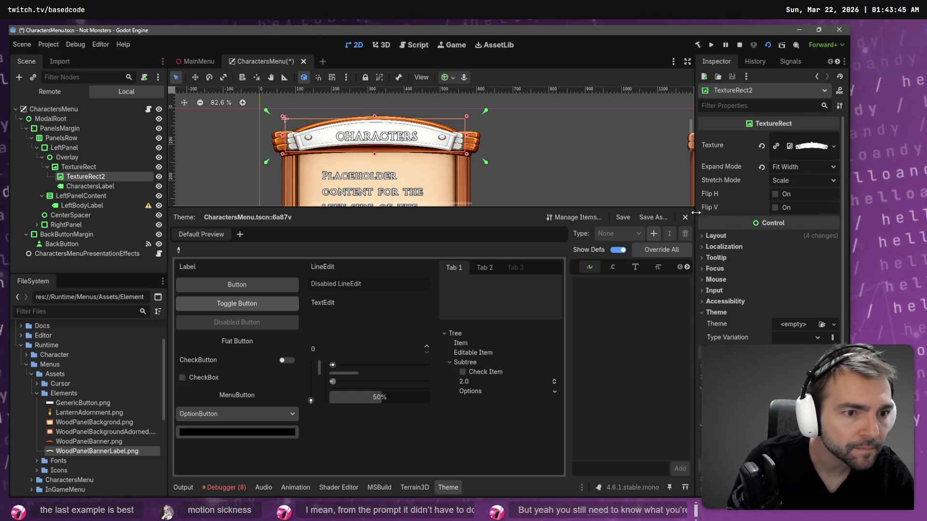
left_click(752, 106)
type("Color")
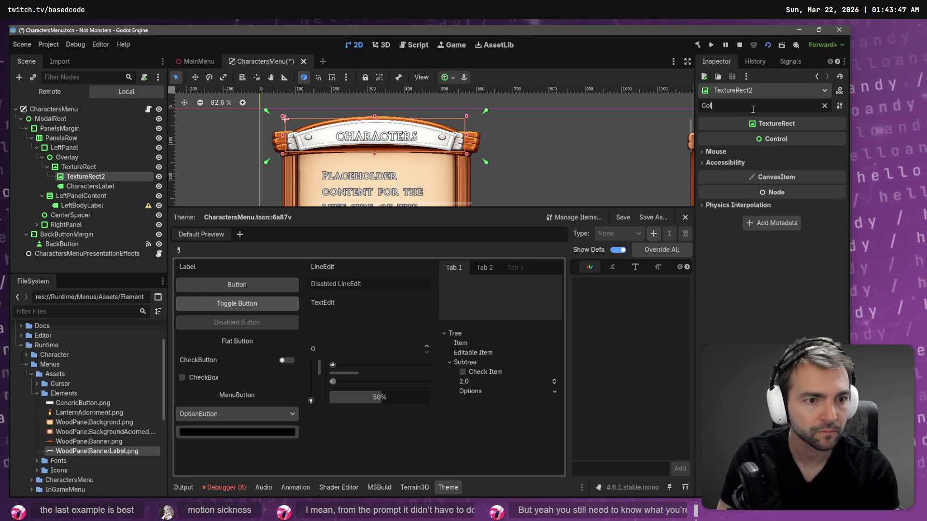
key("BackSpace")
key("BackSpace")
key("BackSpace")
type("Modulate")
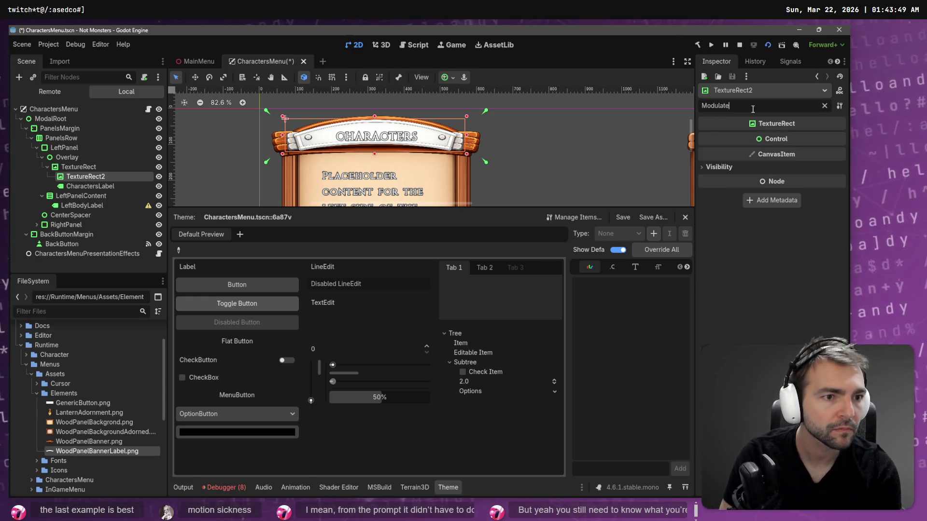
left_click(719, 167)
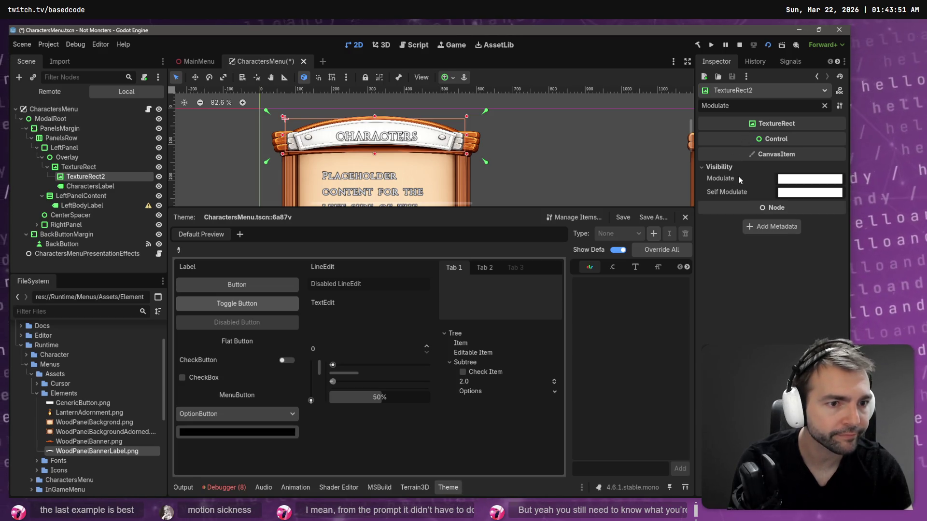
left_click(823, 107)
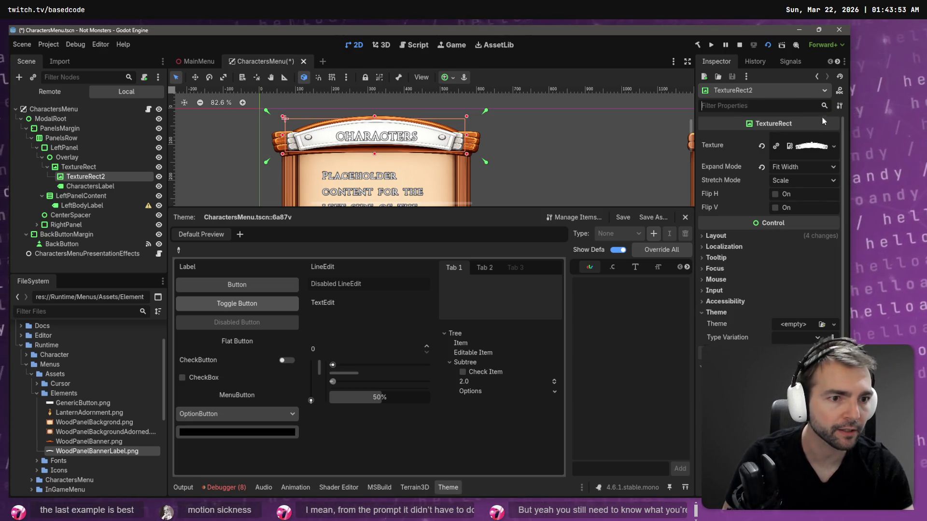
Open the Modulate colour picker, leave it white (ffffff), and switch to MainMenu.
scroll(770, 217, "down", 2)
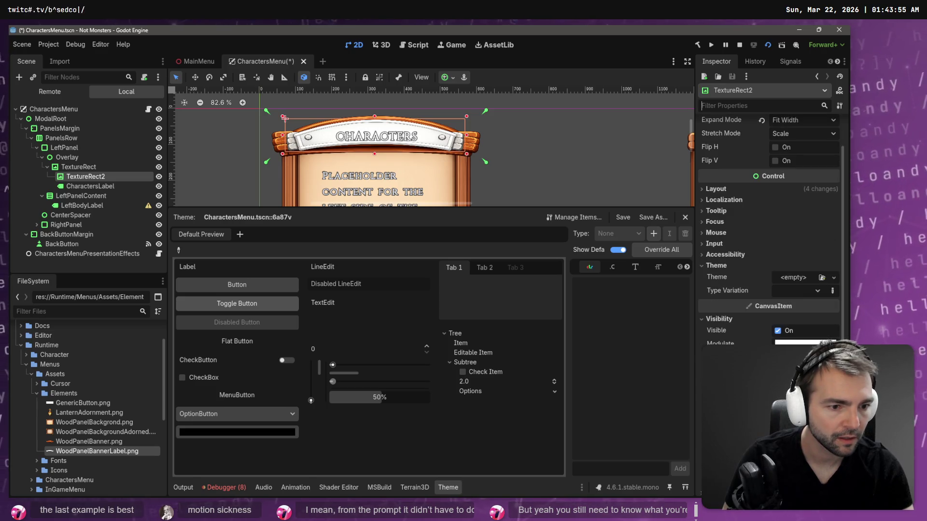
left_click(794, 343)
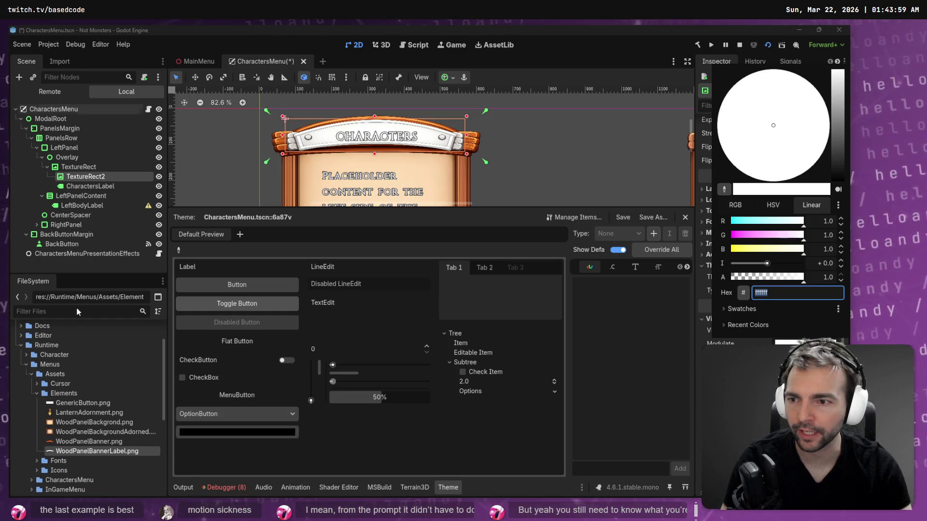
left_click(103, 196)
left_click(178, 66)
scroll(396, 203, "down", 3)
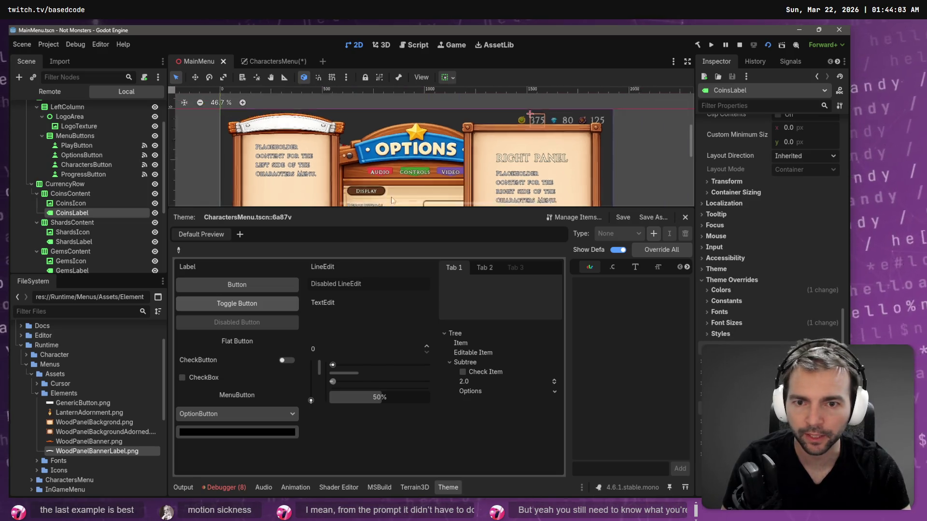
left_click(685, 217)
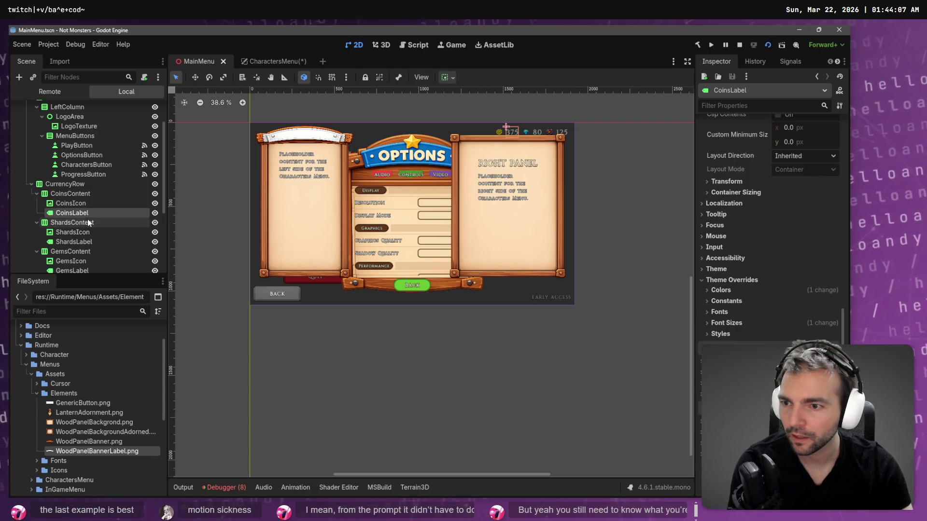
left_click(87, 165)
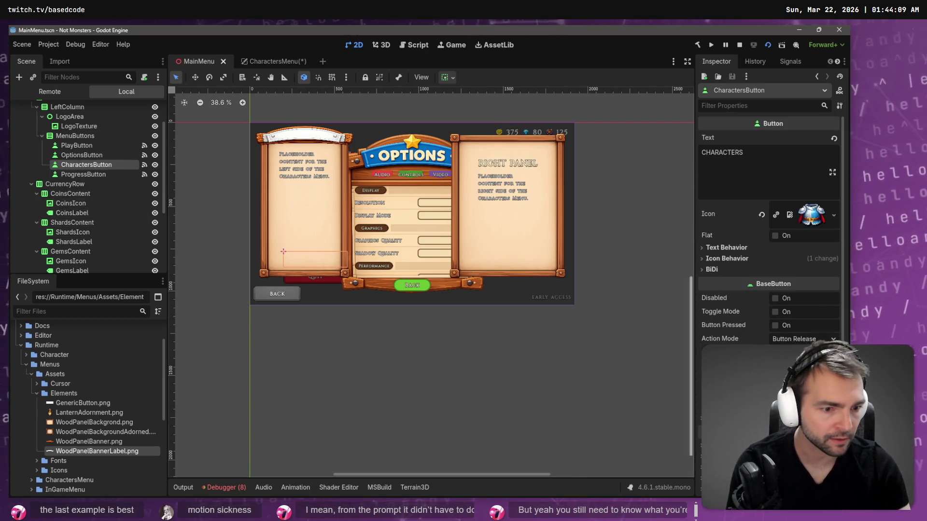
scroll(727, 323, "down", 5)
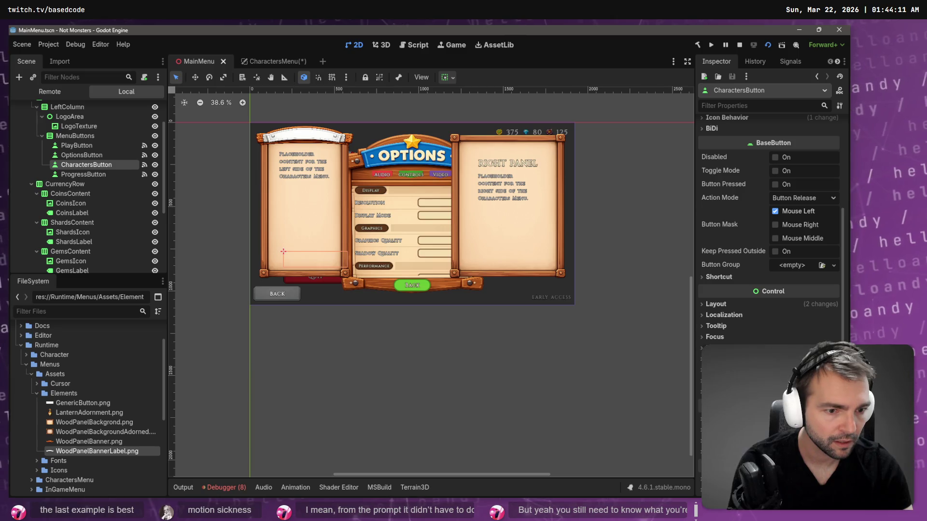
scroll(770, 227, "down", 3)
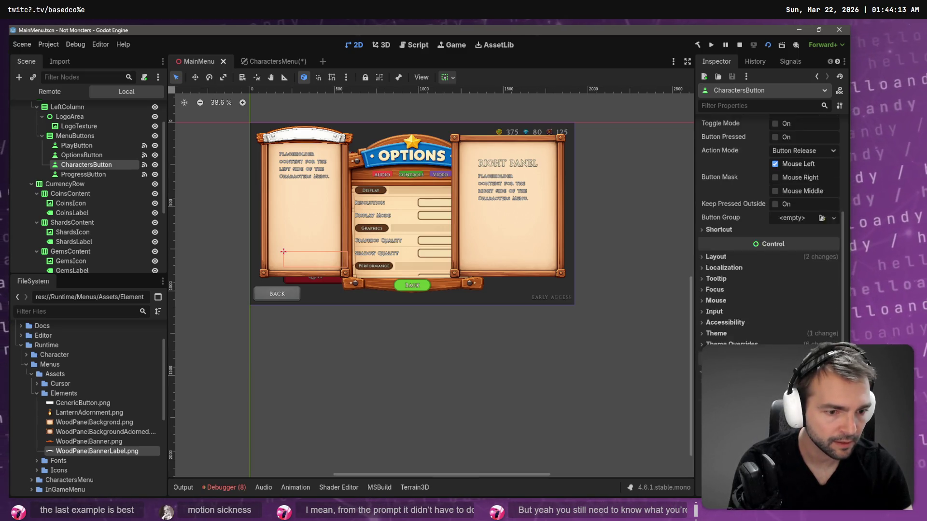
scroll(757, 341, "up", 8)
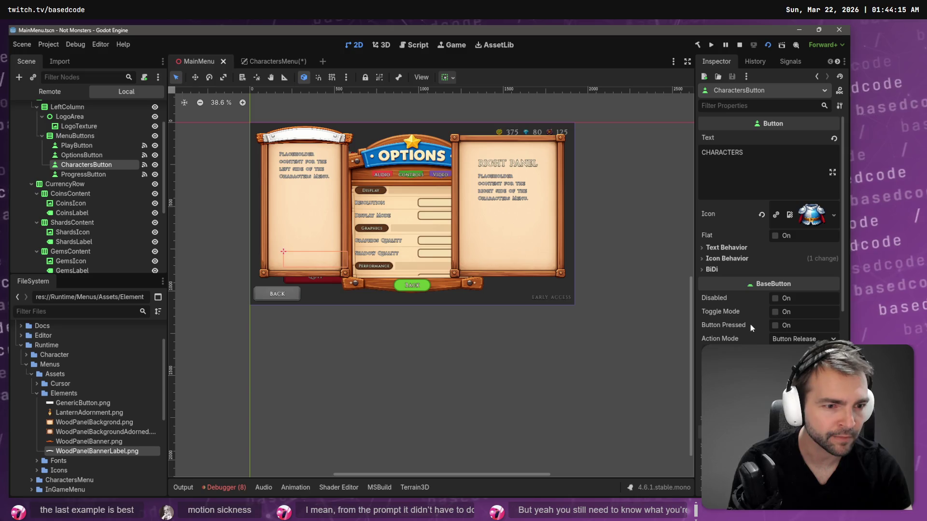
scroll(744, 344, "down", 5)
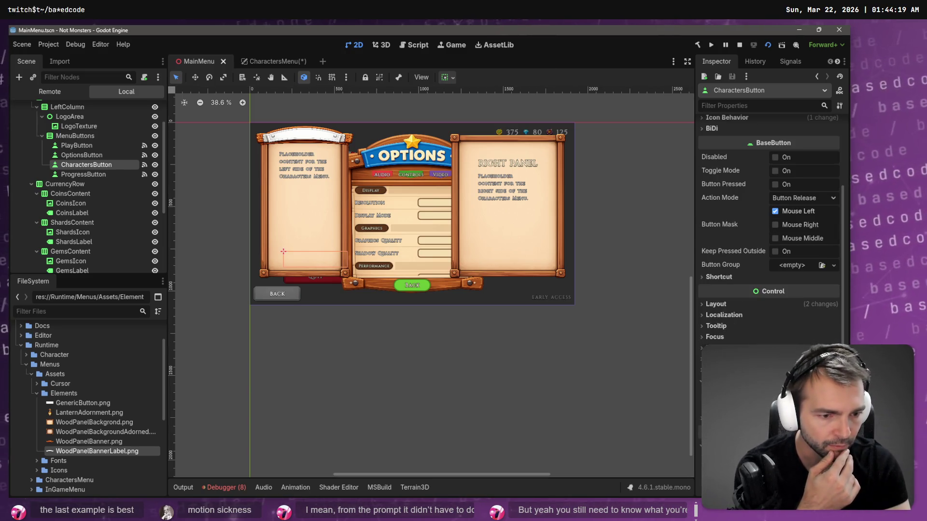
scroll(715, 326, "down", 3)
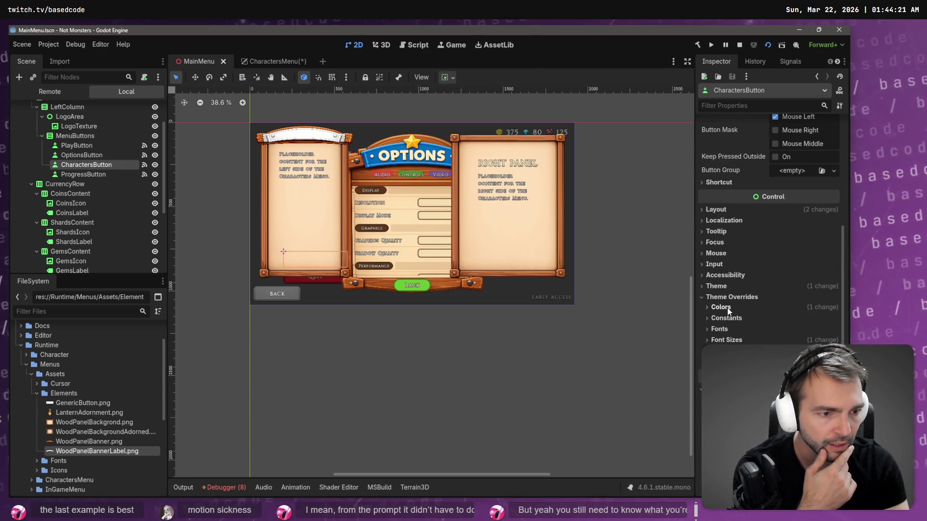
left_click(725, 307)
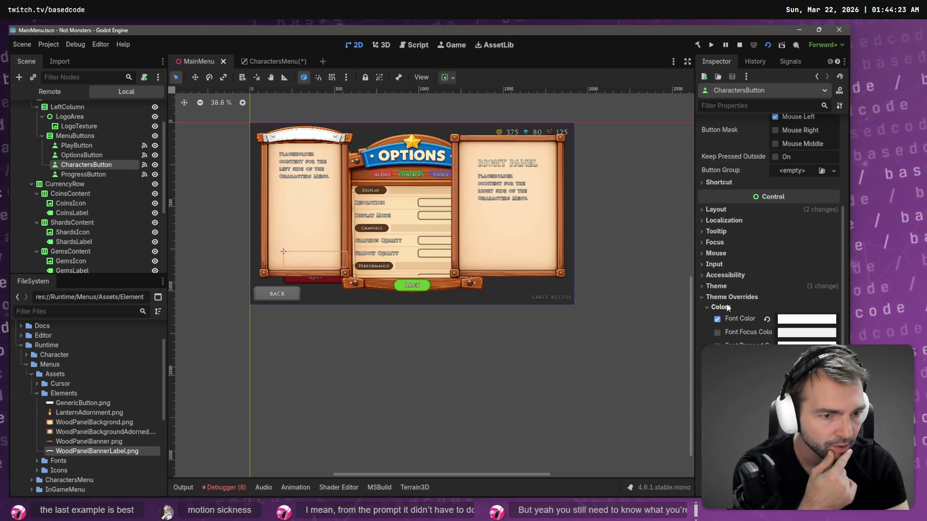
left_click(727, 308)
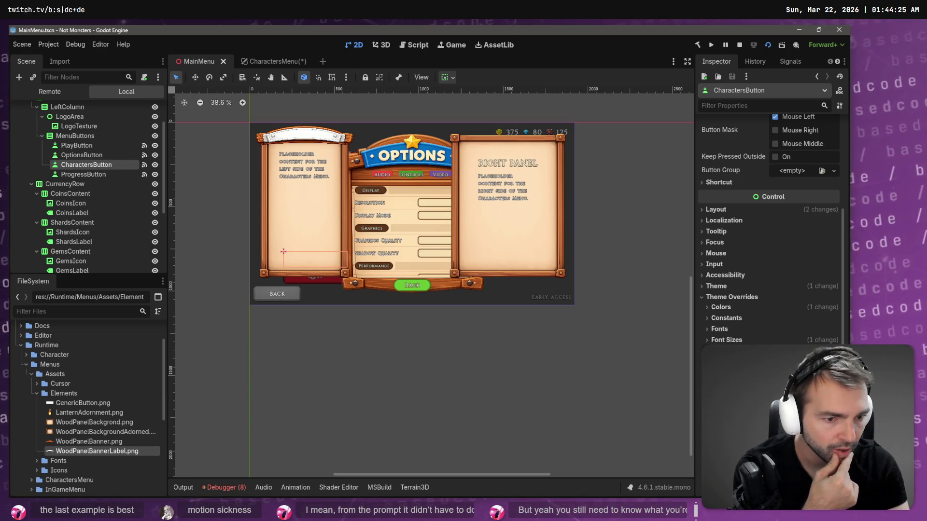
scroll(759, 334, "down", 3)
left_click(720, 268)
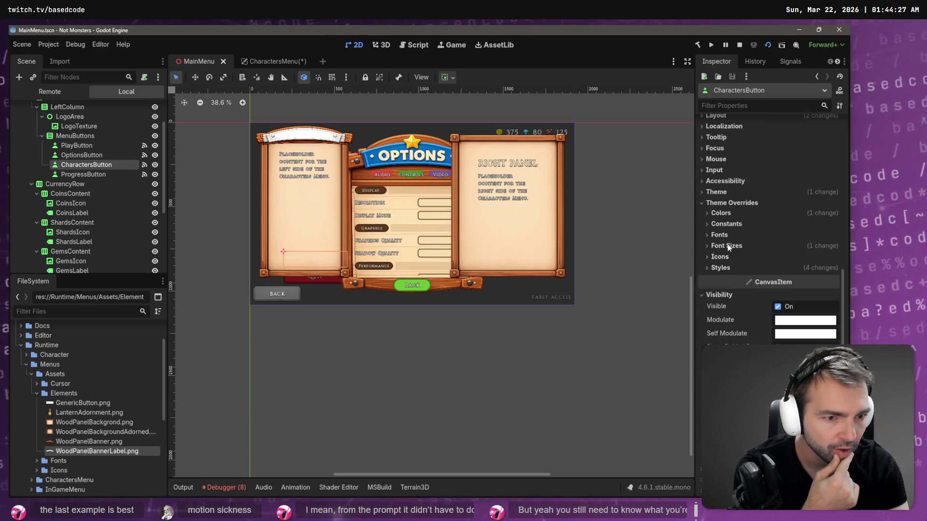
left_click(721, 213)
left_click(722, 214)
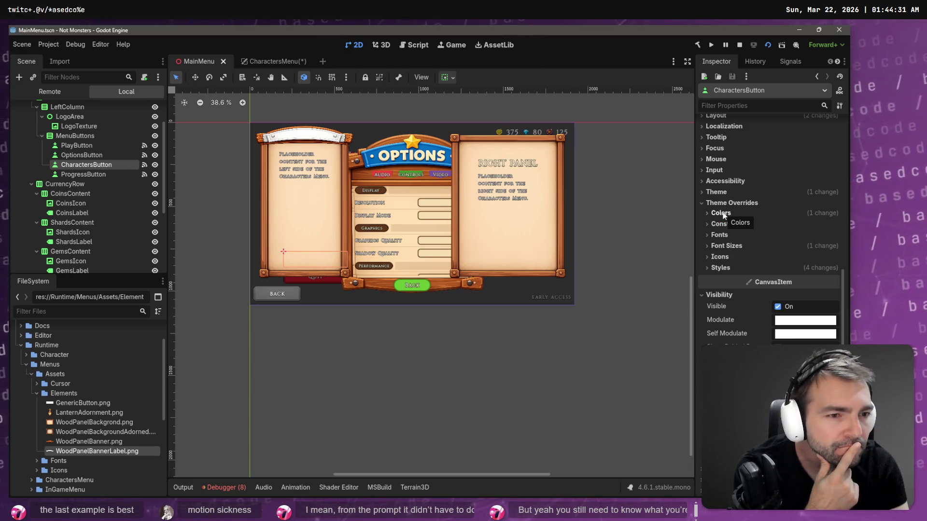
left_click(724, 193)
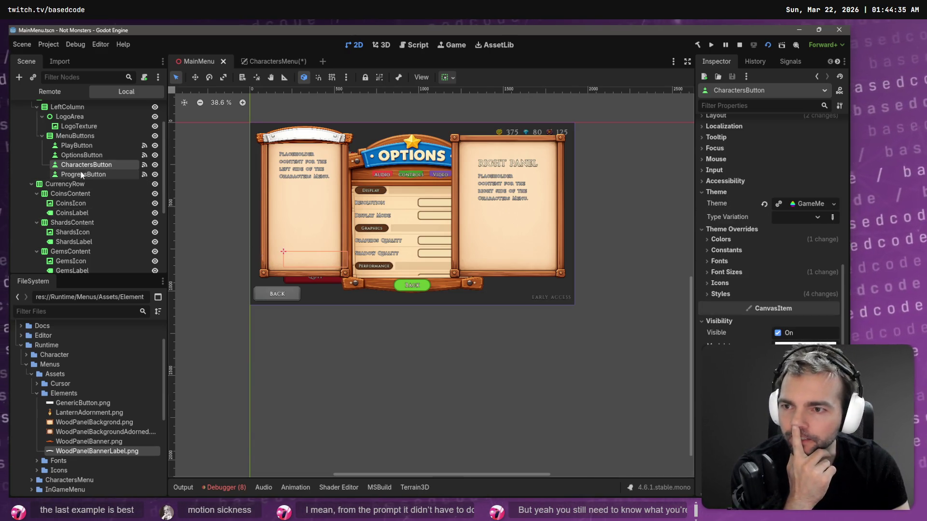
left_click(83, 155)
left_click(95, 165)
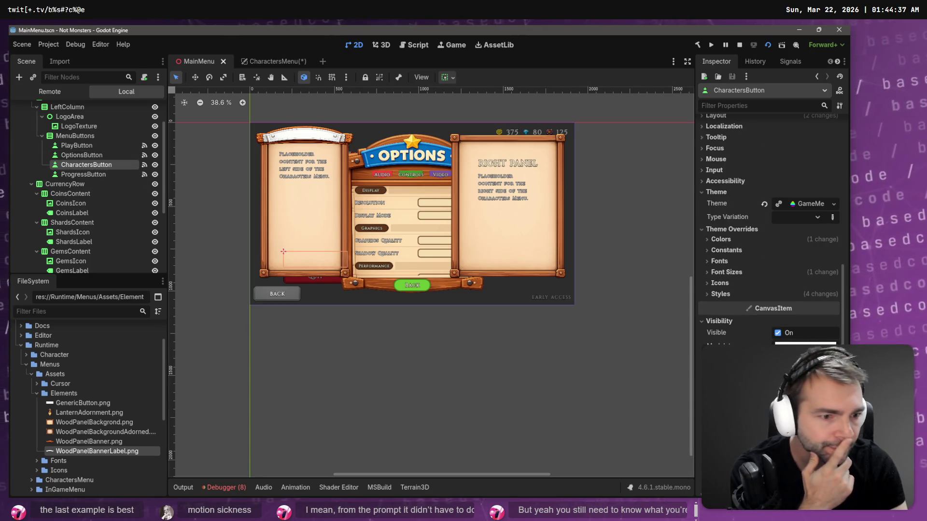
scroll(770, 218, "down", 5)
scroll(772, 212, "up", 10)
scroll(790, 209, "down", 10)
scroll(768, 249, "up", 2)
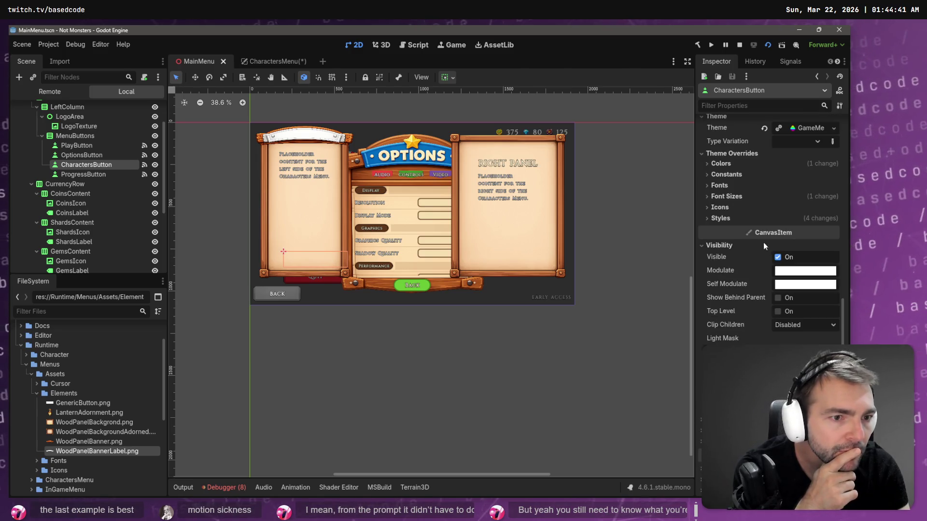
scroll(746, 285, "up", 2)
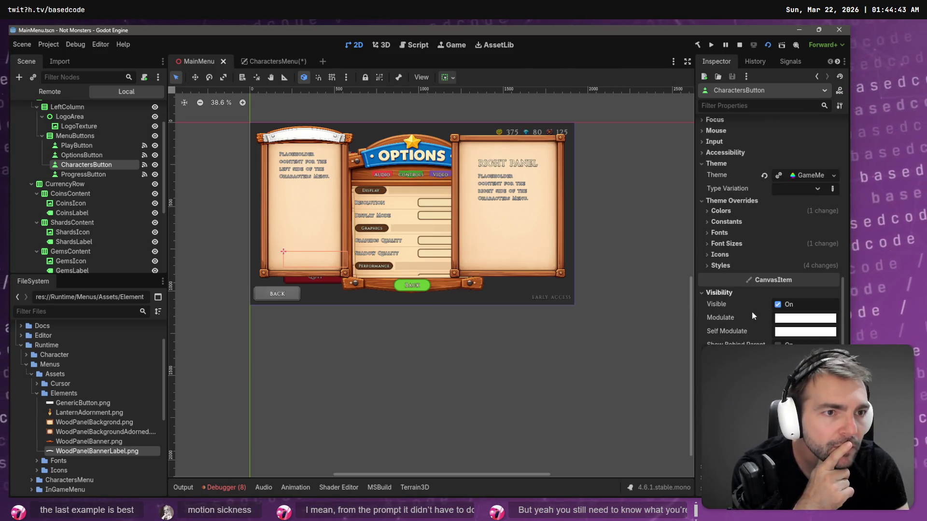
left_click(729, 267)
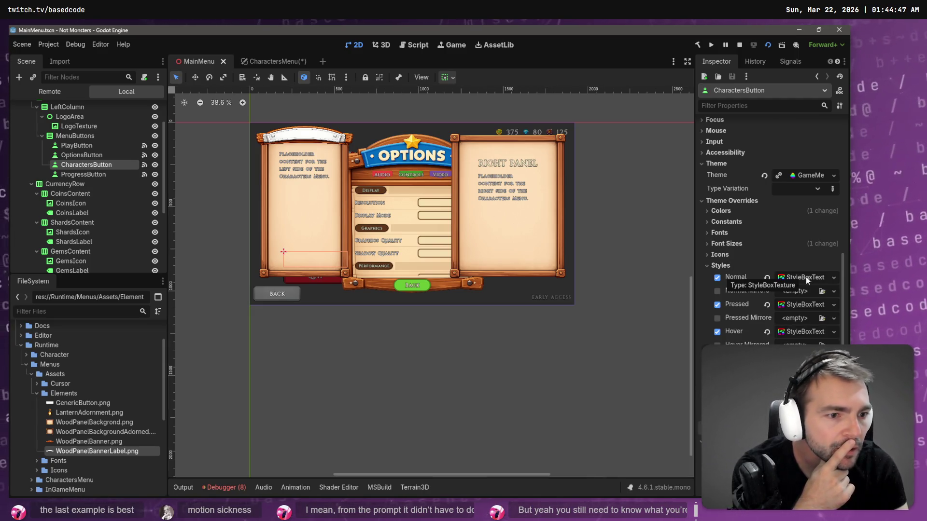
left_click(736, 245)
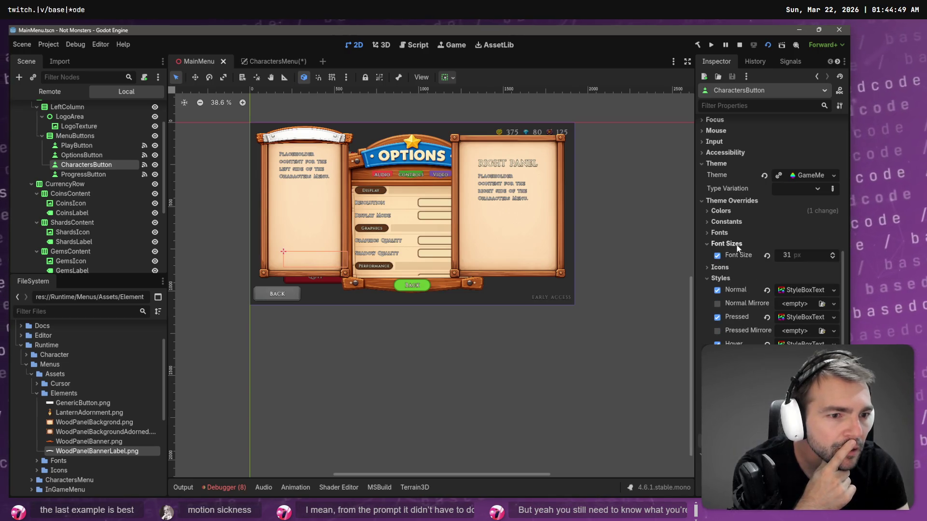
left_click(736, 211)
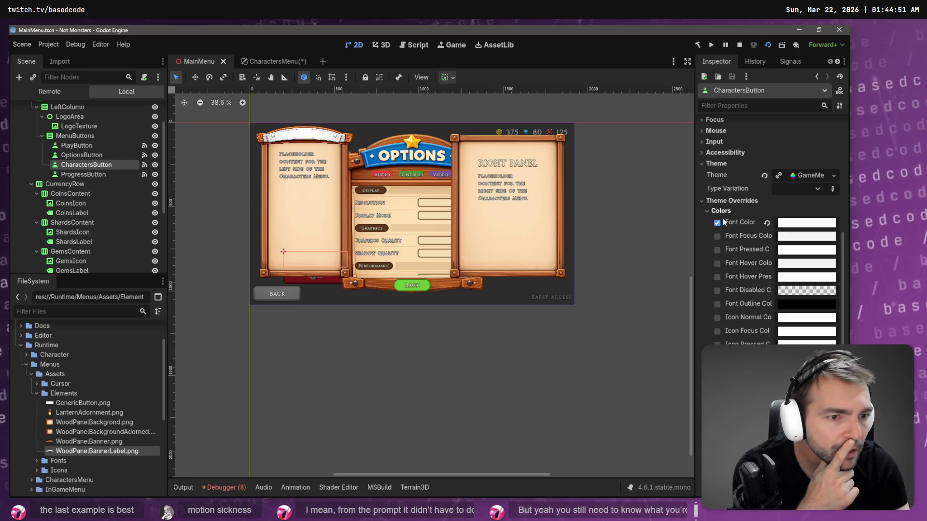
left_click(721, 210)
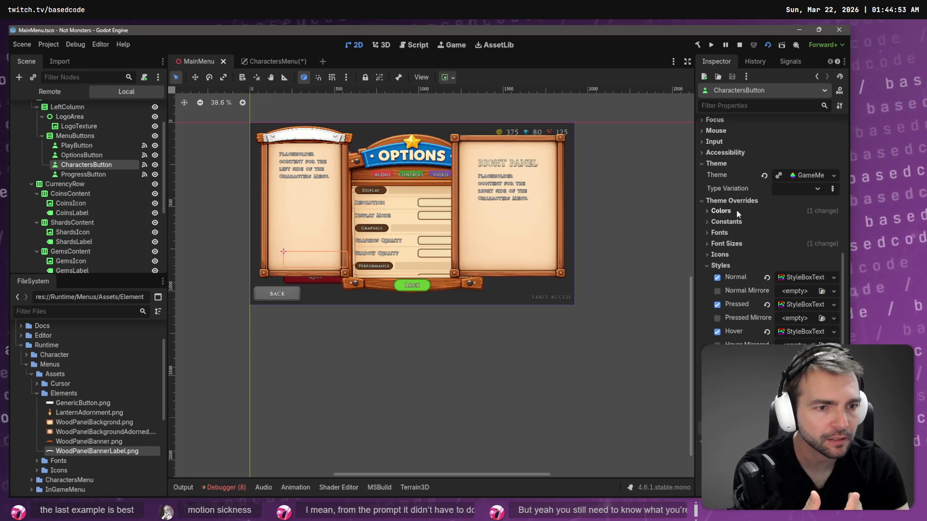
scroll(747, 285, "down", 5)
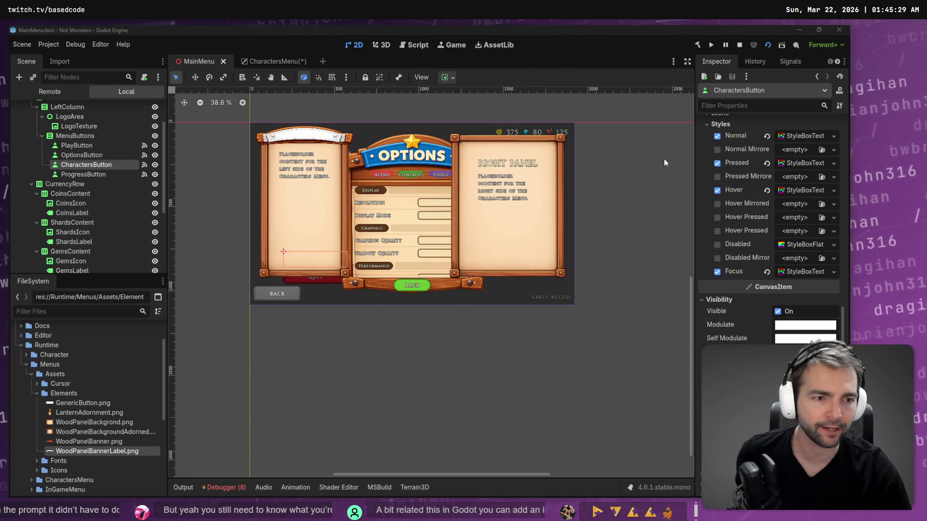
scroll(786, 149, "down", 3)
scroll(787, 149, "up", 10)
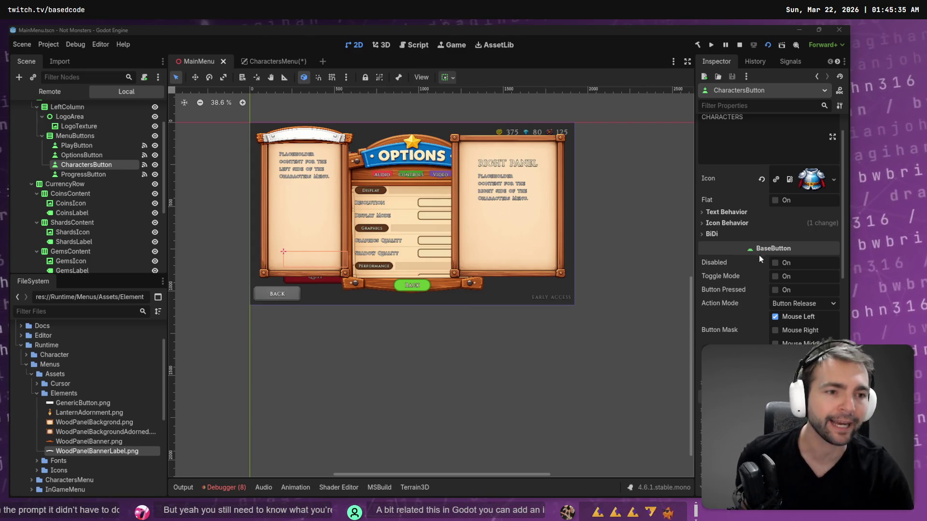
scroll(743, 234, "up", 2)
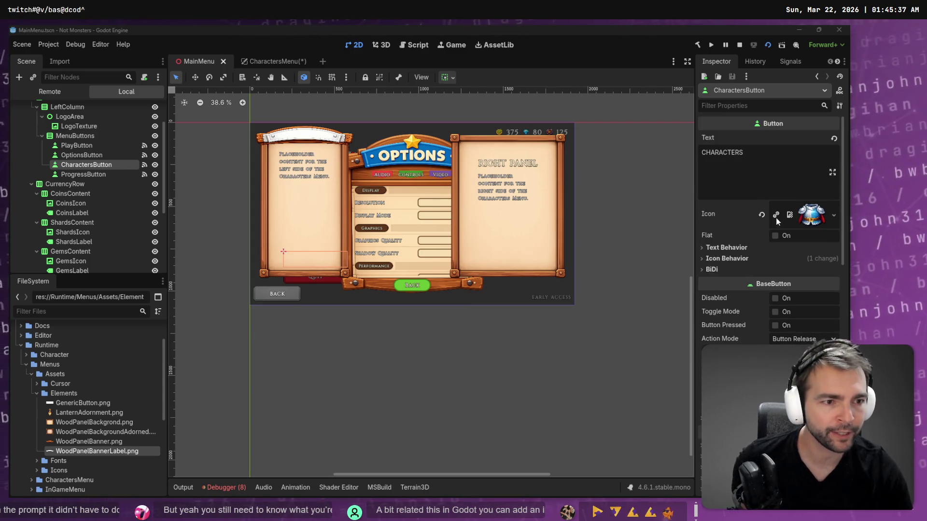
scroll(778, 271, "down", 10)
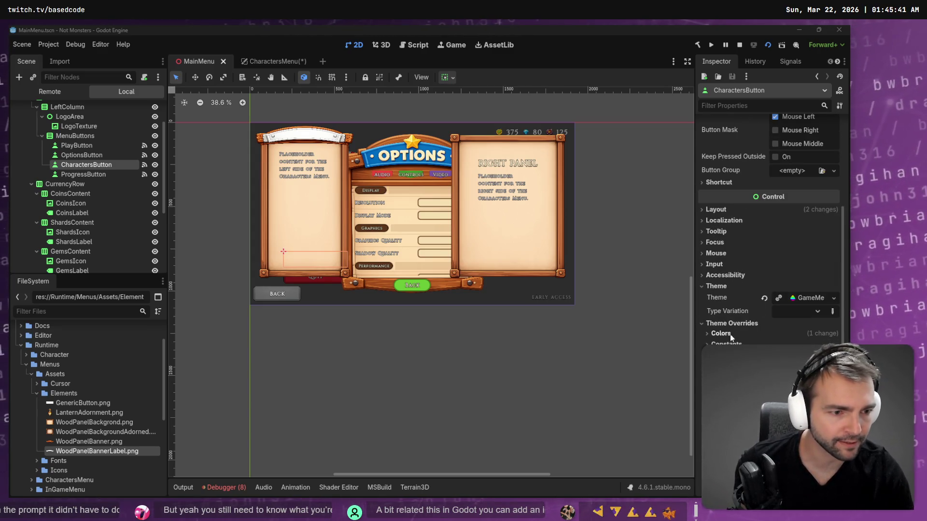
scroll(743, 295, "down", 5)
left_click(735, 225)
left_click(735, 226)
left_click(734, 192)
left_click(733, 193)
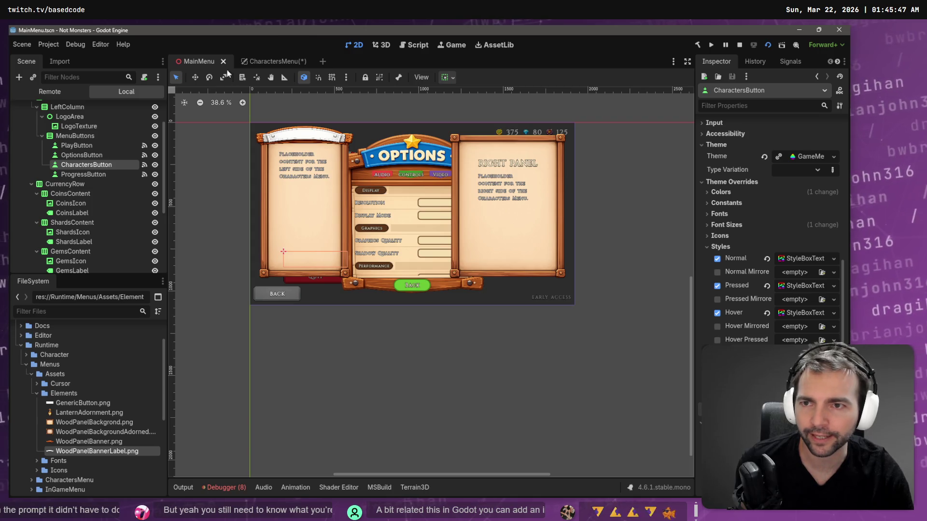
scroll(114, 159, "down", 5)
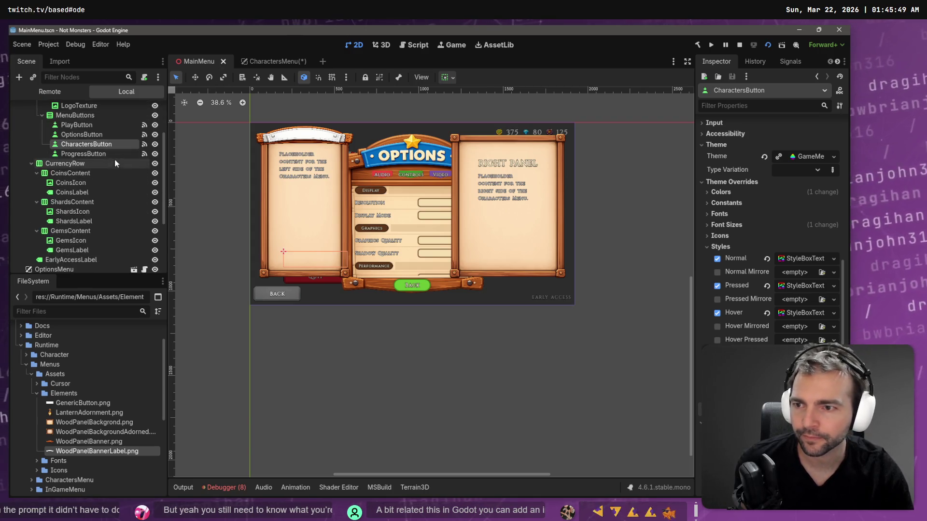
scroll(101, 183, "up", 5)
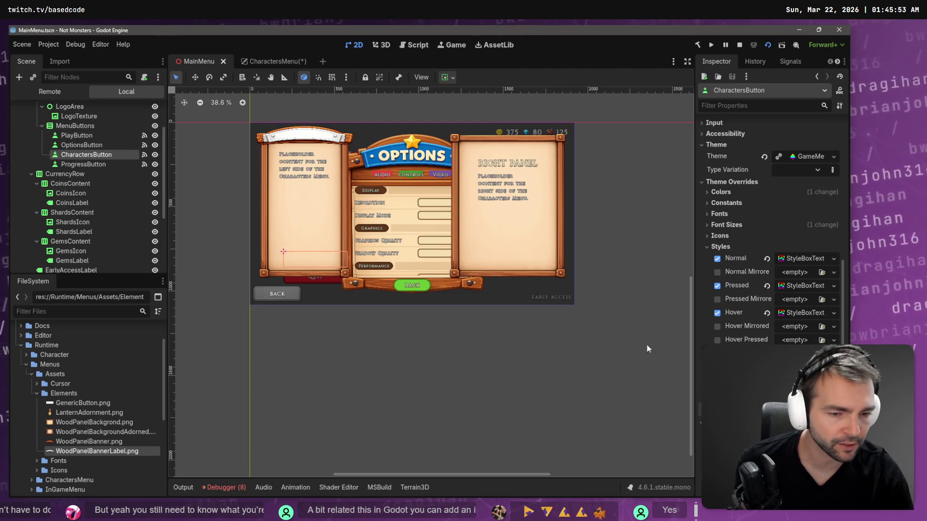
left_click(292, 129)
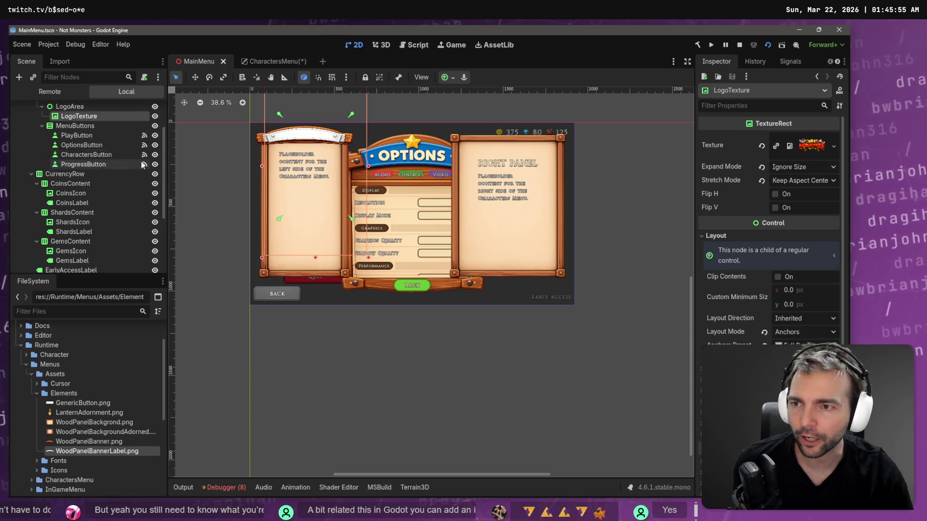
Collapse LeftMenu and hide the OptionsMenu and CharactersMenu panels in MainMenu.
scroll(50, 138, "up", 2)
left_click(31, 138)
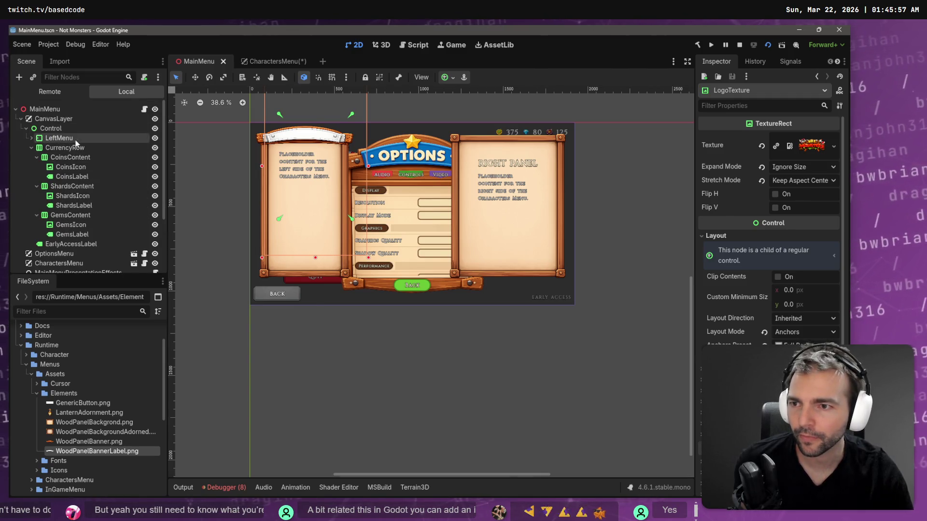
left_click(77, 138)
left_click(77, 128)
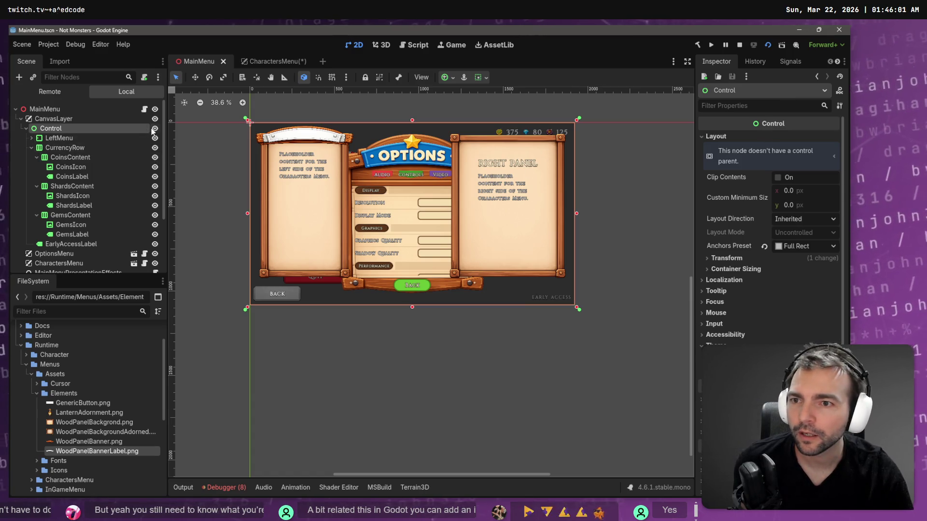
left_click(154, 254)
left_click(155, 264)
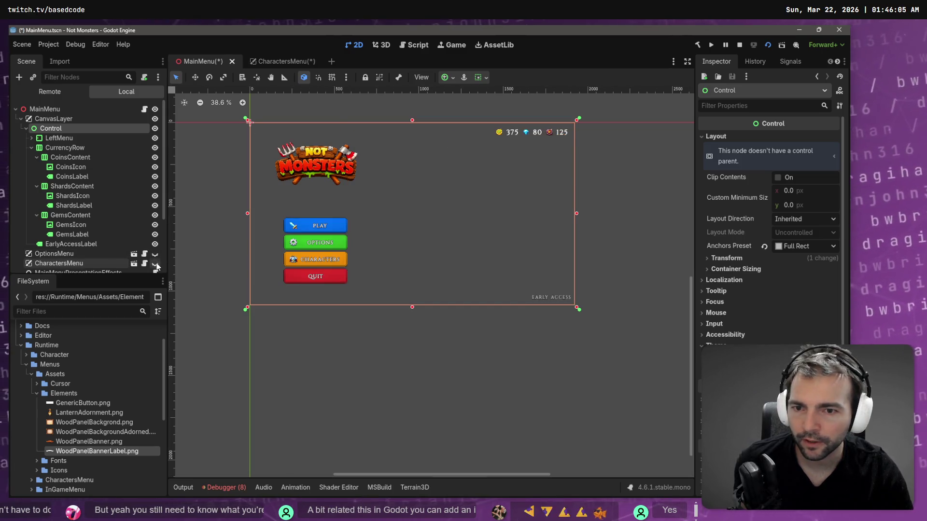
Select the orange CHARACTERS button and browse its Inspector properties.
left_click(314, 257)
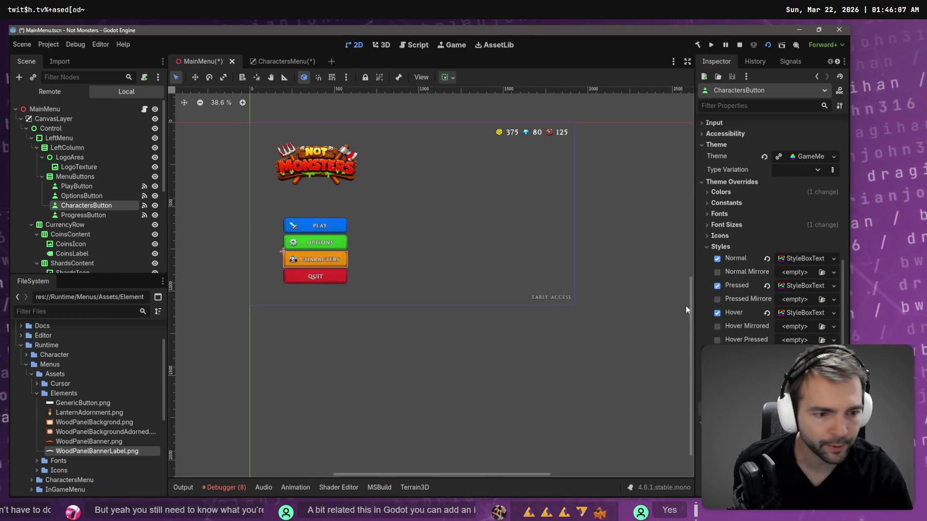
scroll(778, 319, "down", 4)
scroll(778, 319, "down", 3)
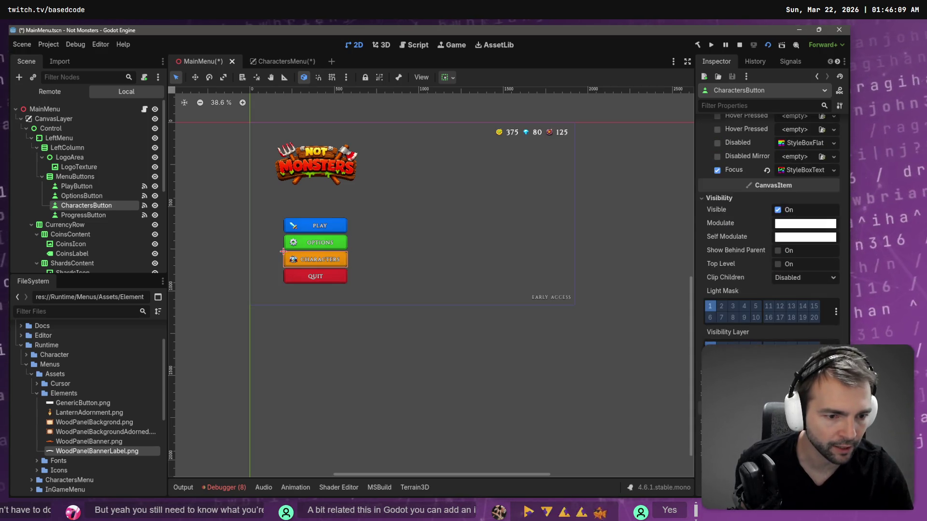
scroll(731, 222, "up", 8)
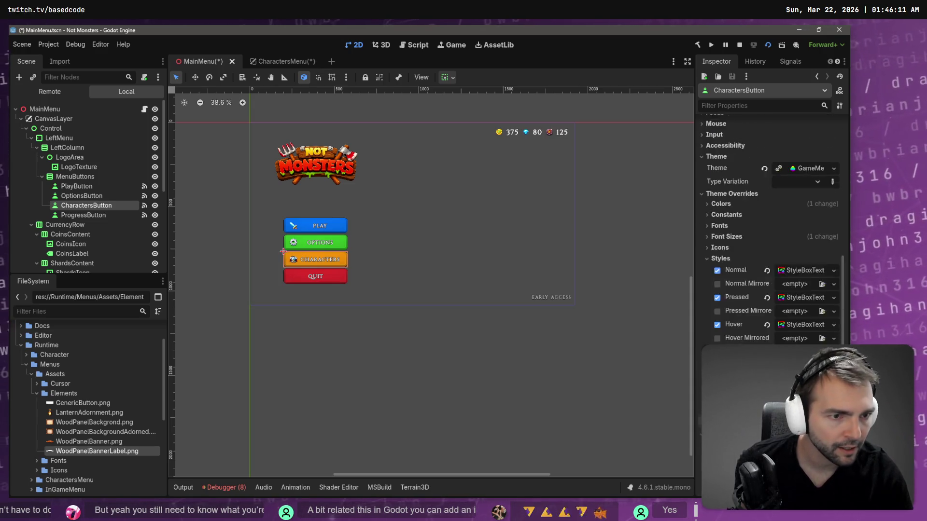
left_click(716, 221)
left_click(716, 221)
scroll(749, 272, "down", 2)
scroll(751, 274, "down", 2)
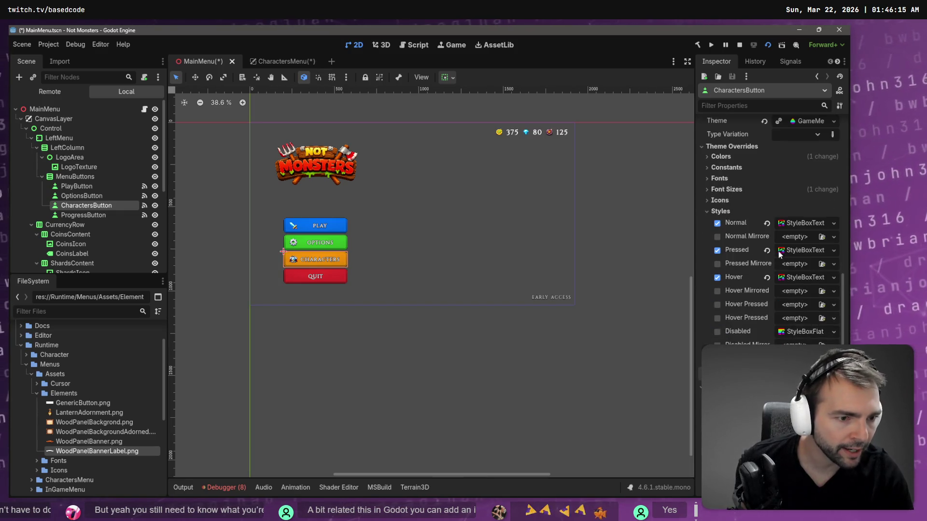
Find the button's Normal StyleBoxTexture Modulate tint is orange f89408, then open CharactersMenu.
left_click(809, 224)
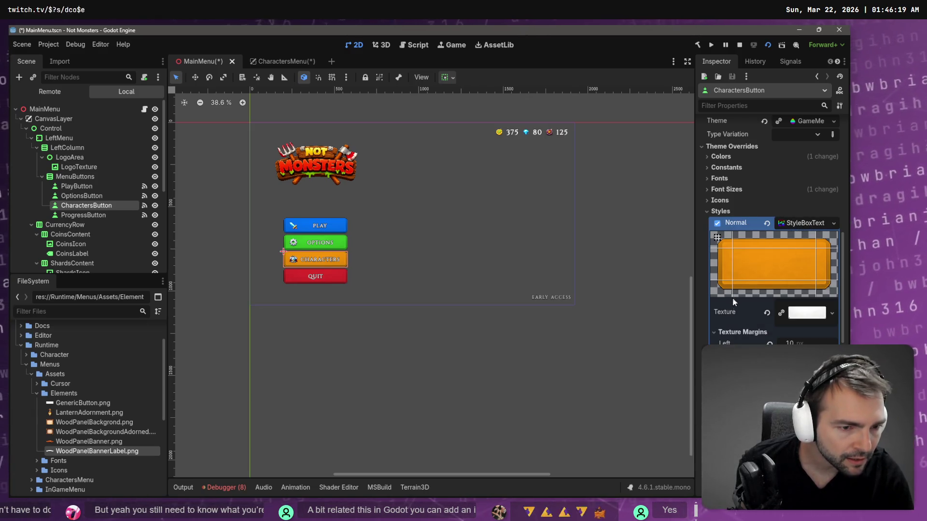
scroll(800, 263, "down", 2)
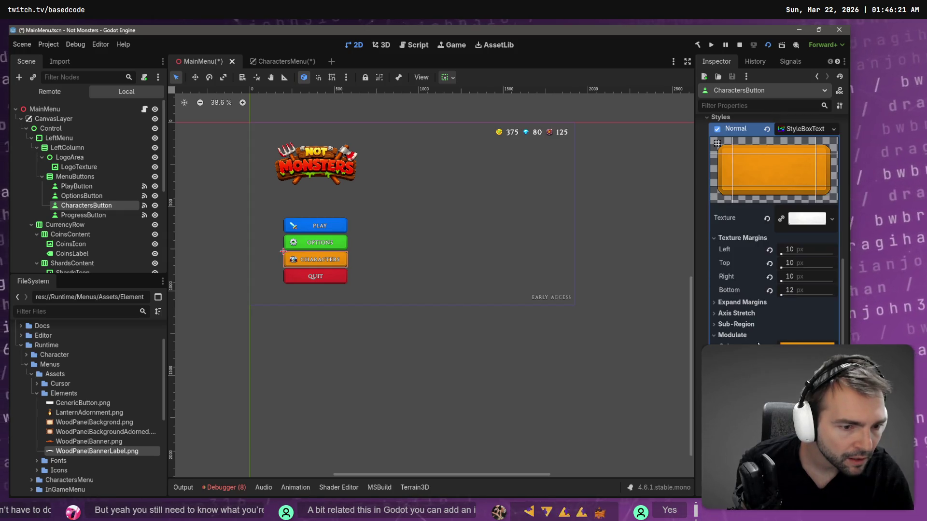
left_click(807, 343)
left_click(803, 296)
left_click(538, 231)
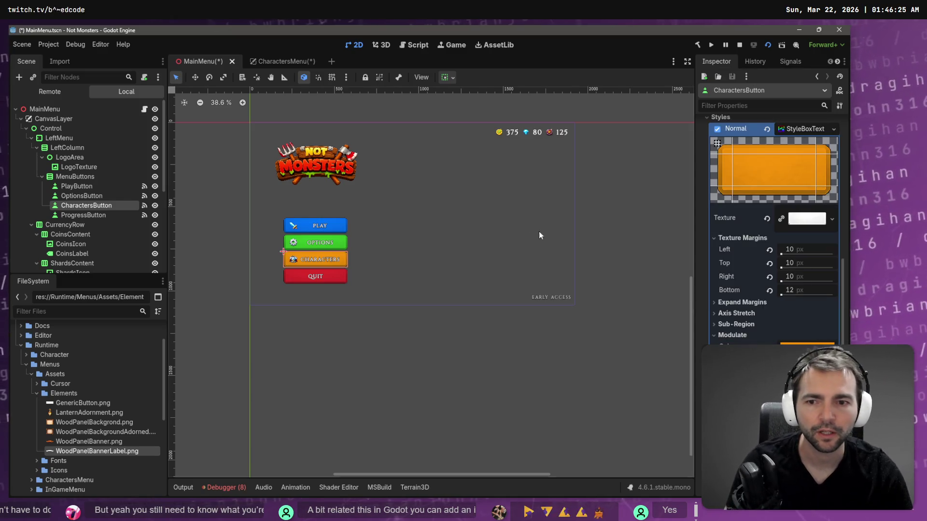
left_click(292, 61)
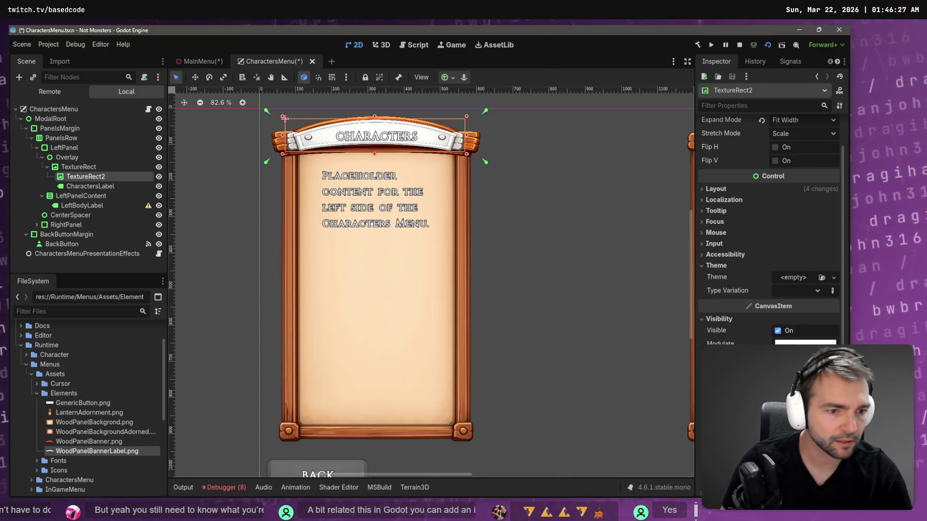
Paste f89408 into TextureRect2's Modulate colour to tint the CHARACTERS banner orange.
left_click(781, 343)
key("ctrl+v")
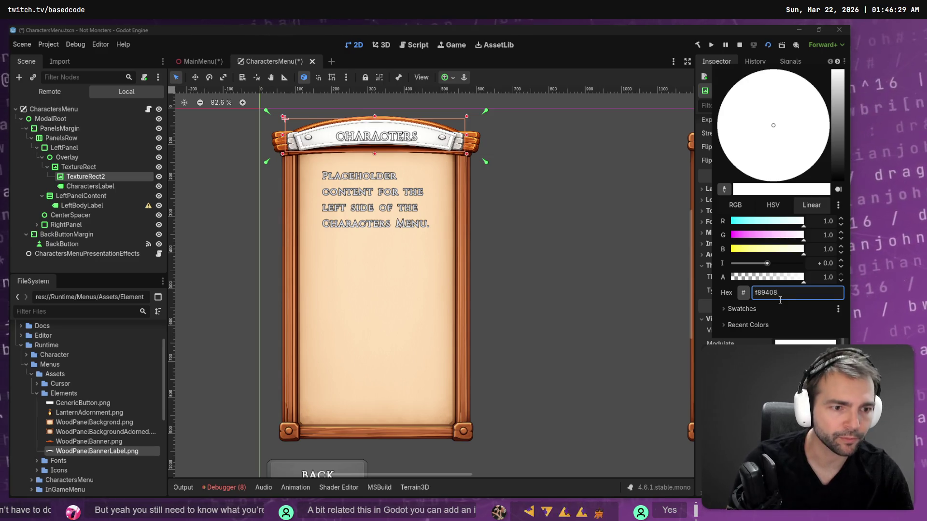
key("Return")
Clear the banner selection, select ModalRoot and save the CharactersMenu scene.
left_click(565, 219)
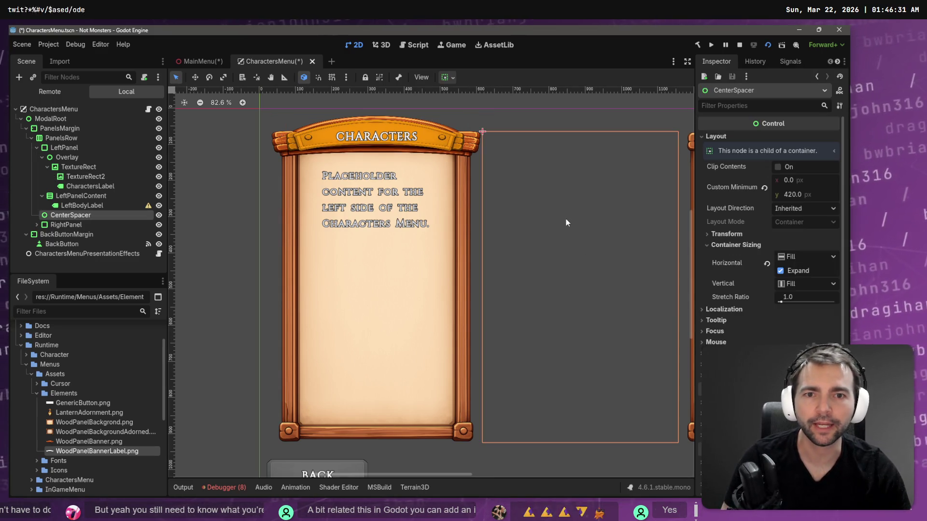
left_click(507, 117)
key("ctrl+s")
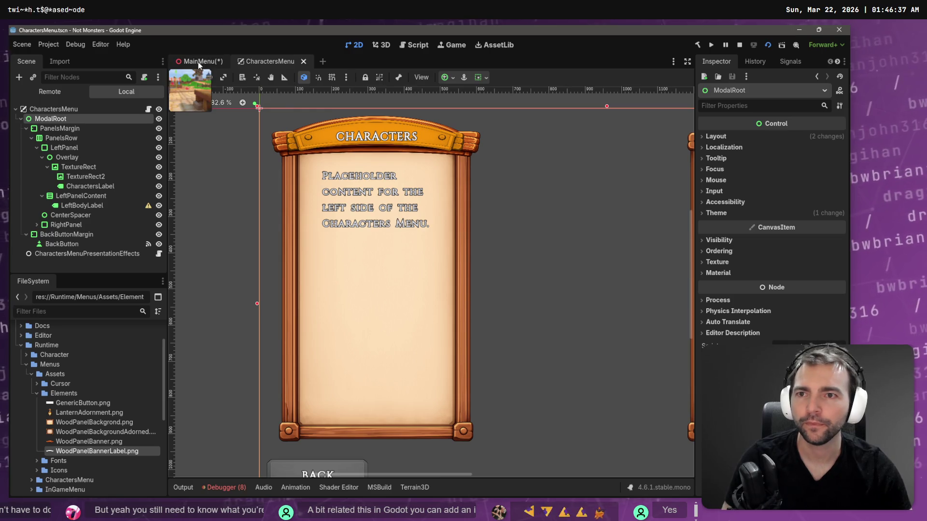
In MainMenu, make OptionsMenu and CharactersMenu visible, then save and run the game with F5.
key("ctrl+Tab")
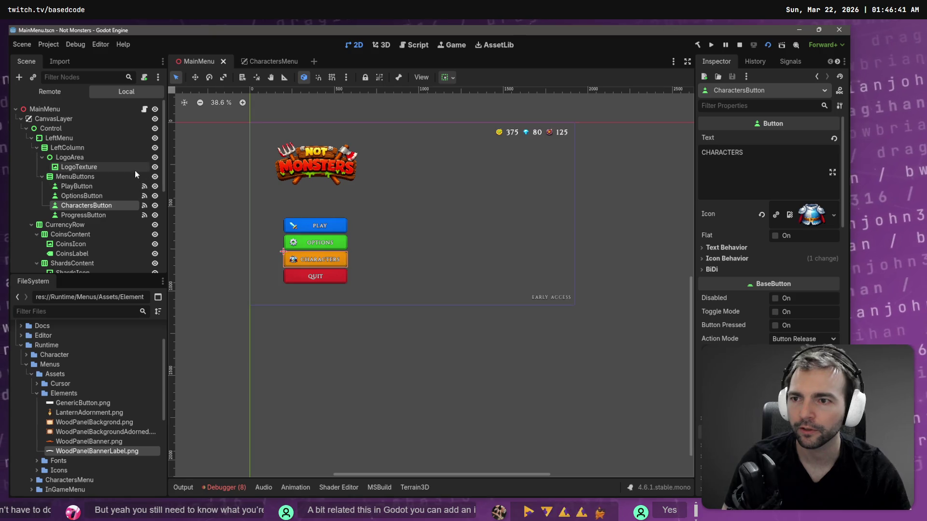
scroll(134, 176, "down", 2)
scroll(134, 178, "down", 5)
left_click(155, 228)
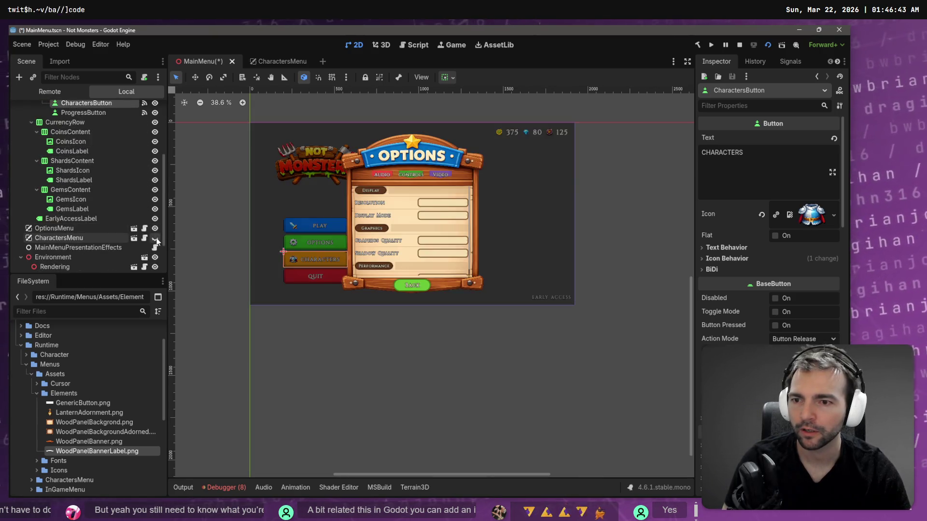
left_click(155, 238)
key("F5")
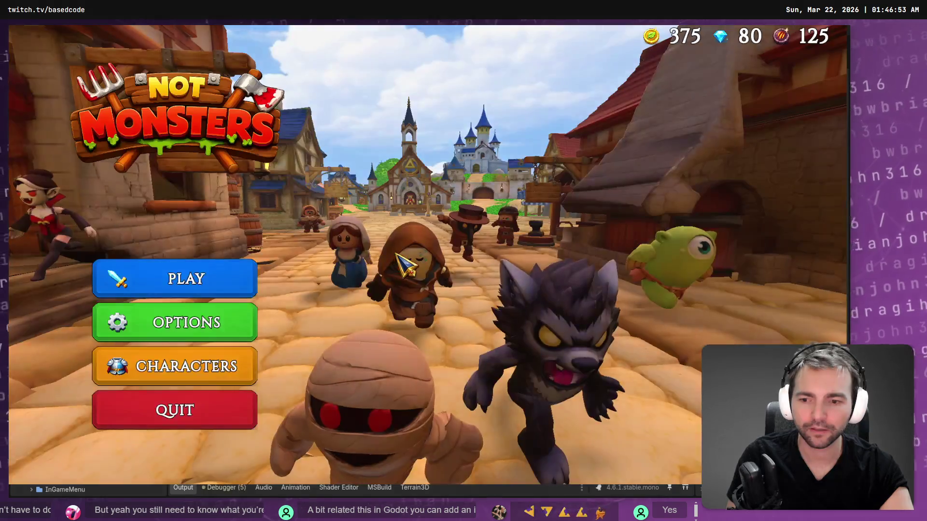
View the Characters screen, then set Video Display Mode to Windowed at 1280 x 720.
left_click(196, 370)
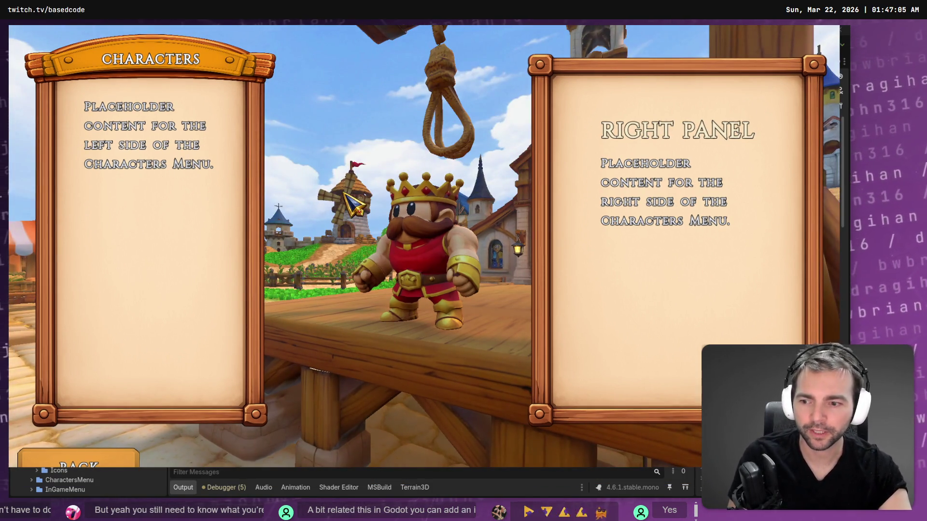
left_click(77, 466)
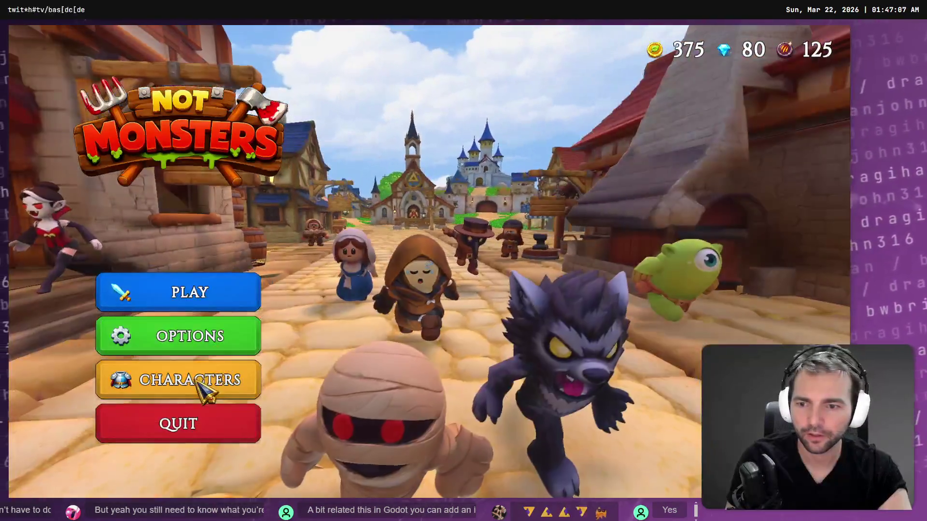
left_click(207, 352)
left_click(483, 161)
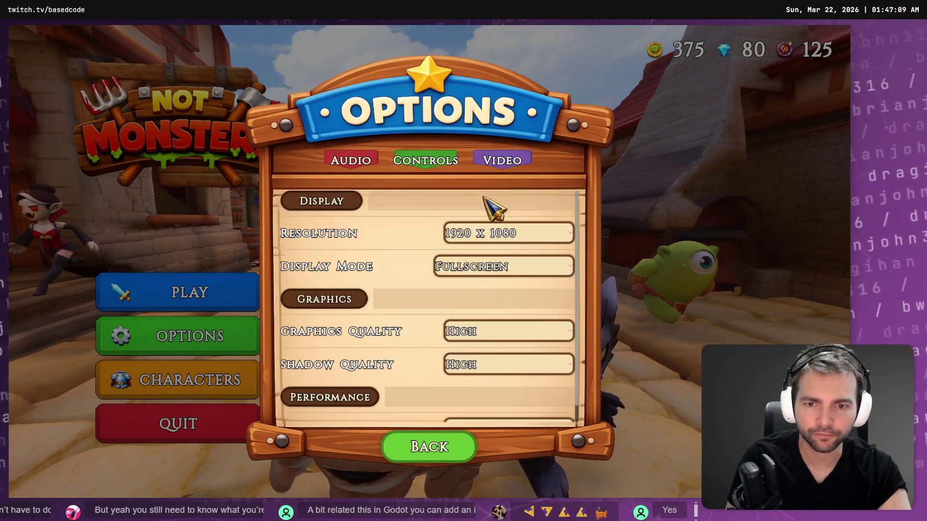
left_click(496, 241)
left_click(436, 265)
left_click(468, 268)
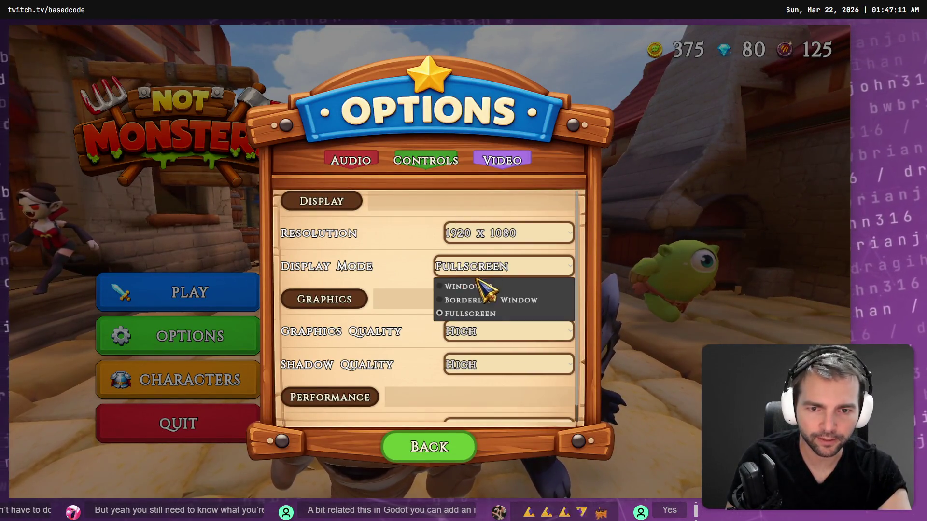
left_click(481, 286)
left_click(499, 236)
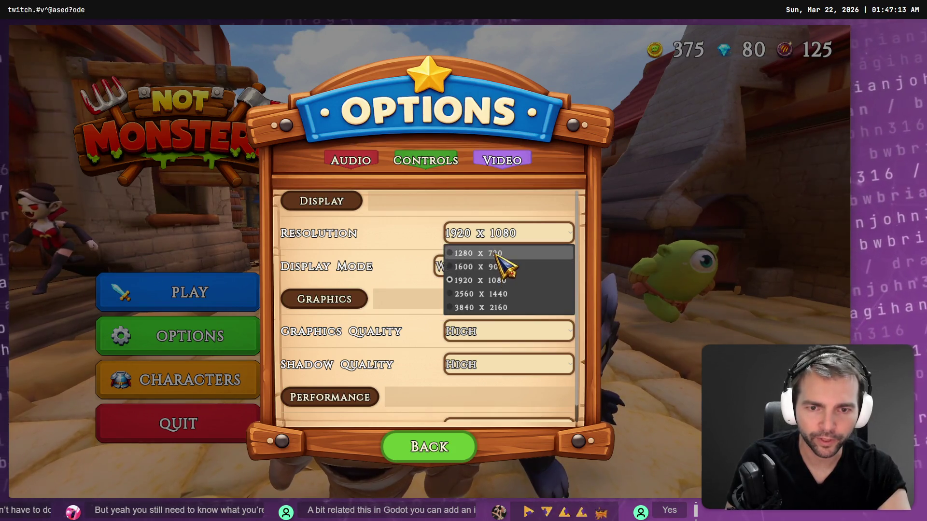
left_click(496, 253)
left_click(437, 382)
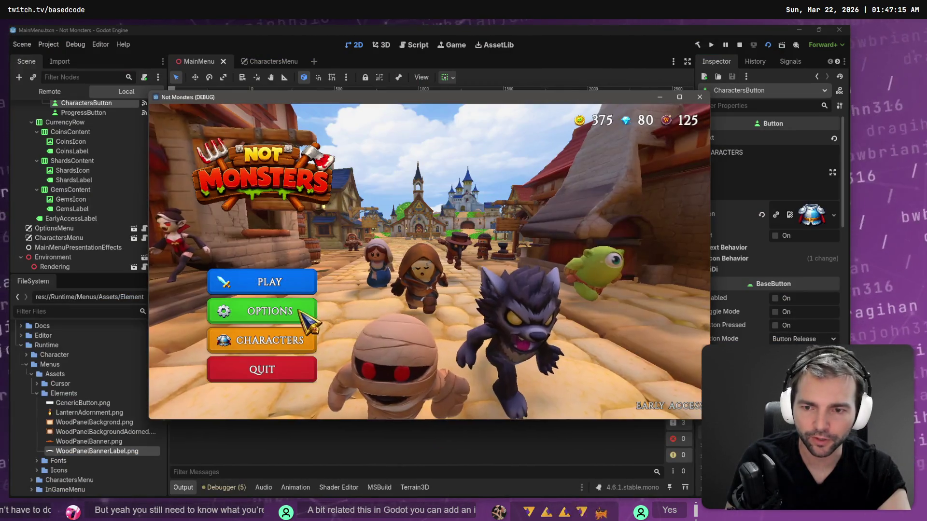
Check Characters in the windowed game, then set Display Mode back to Fullscreen and reopen Characters.
left_click(286, 338)
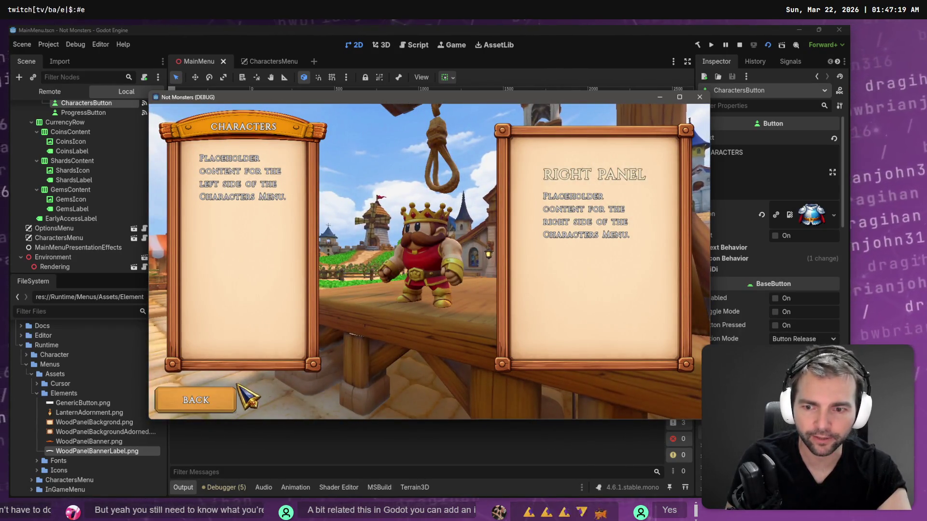
left_click(214, 403)
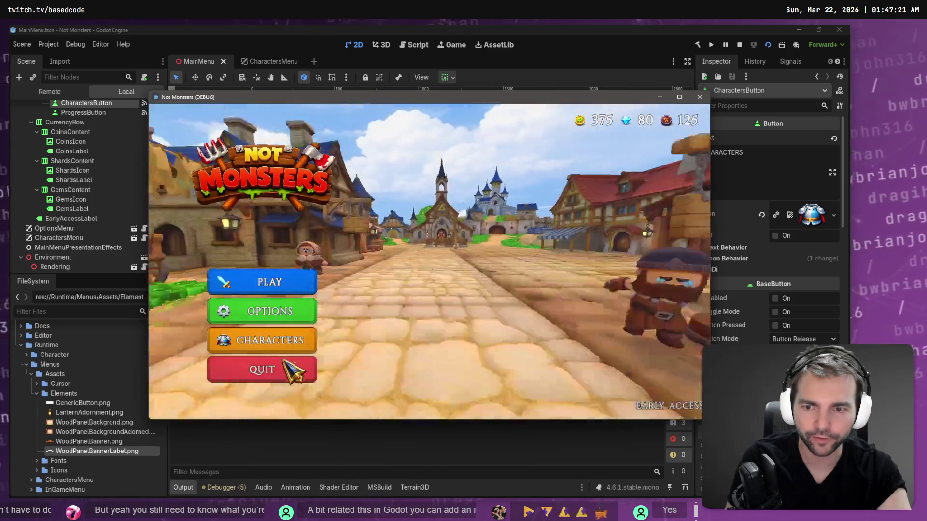
left_click(309, 310)
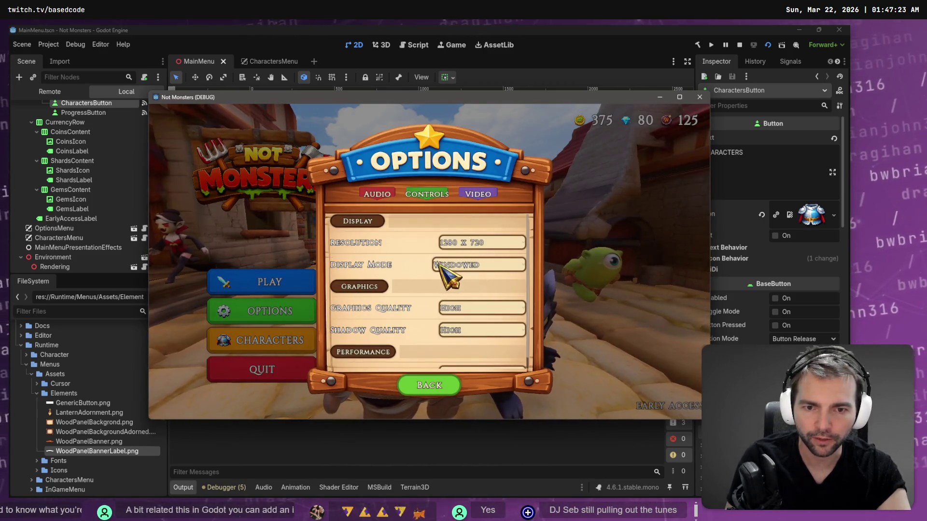
left_click(458, 265)
left_click(478, 296)
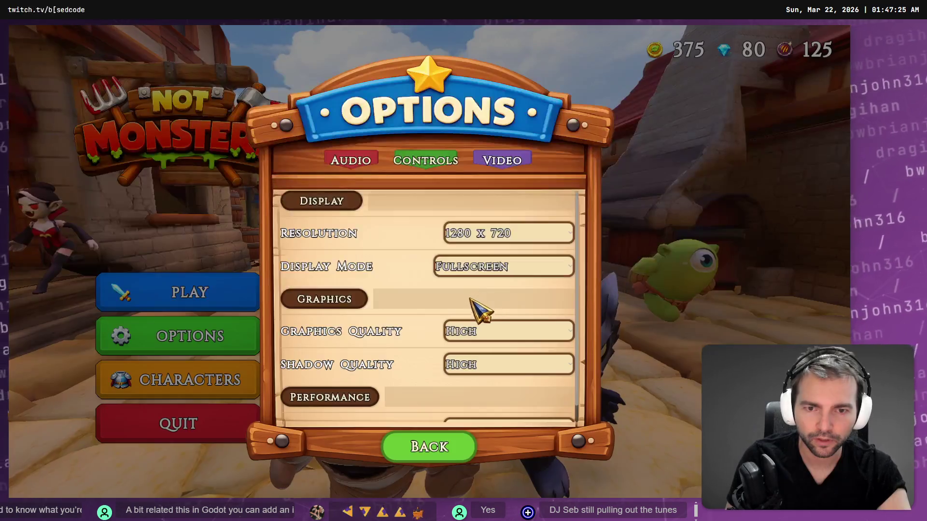
left_click(432, 449)
left_click(261, 380)
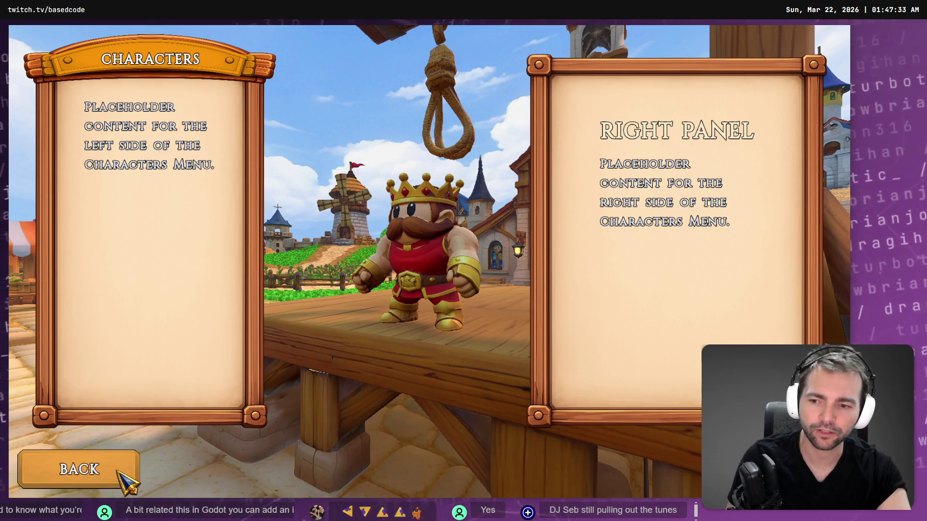
Switch between the Characters screen and the main menu several times to inspect it.
left_click(126, 480)
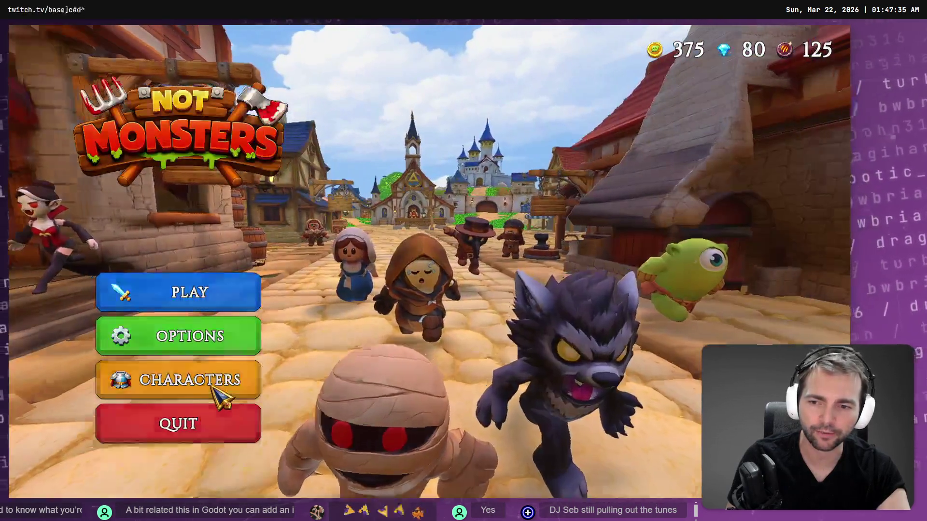
left_click(217, 384)
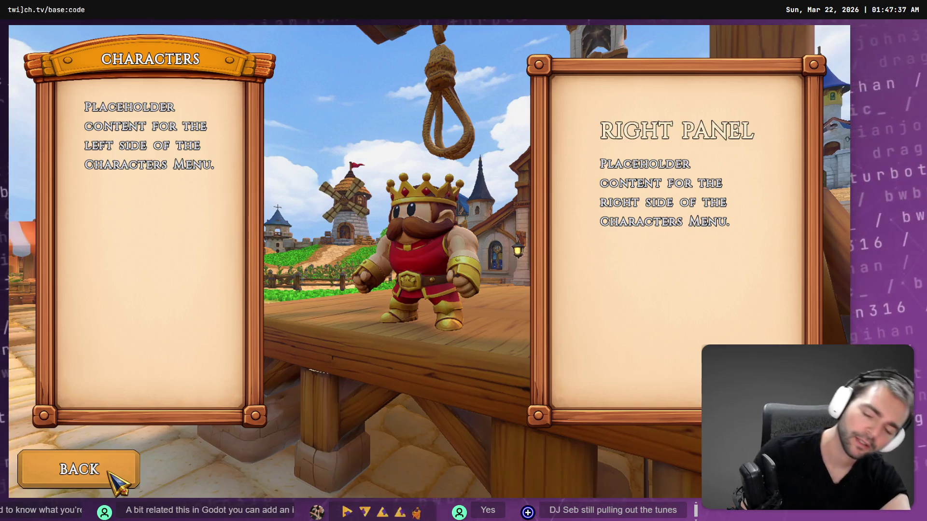
left_click(112, 475)
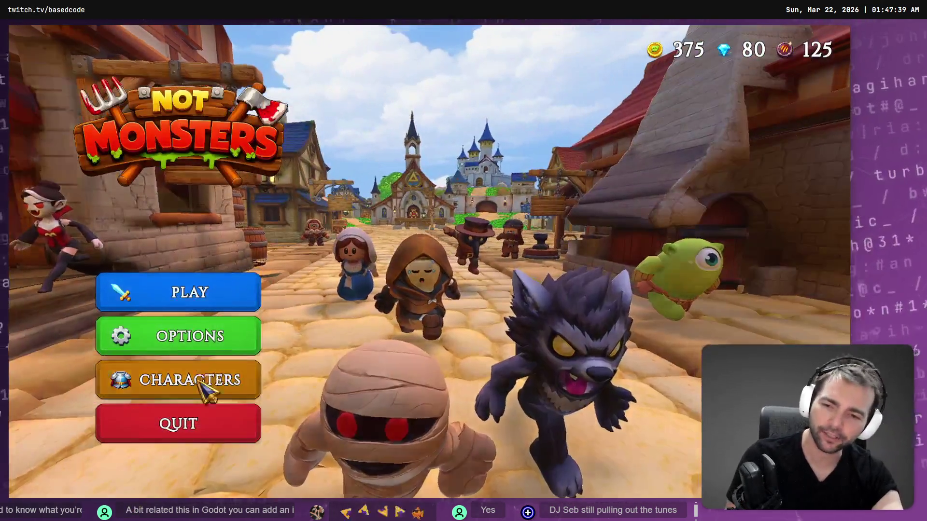
left_click(203, 386)
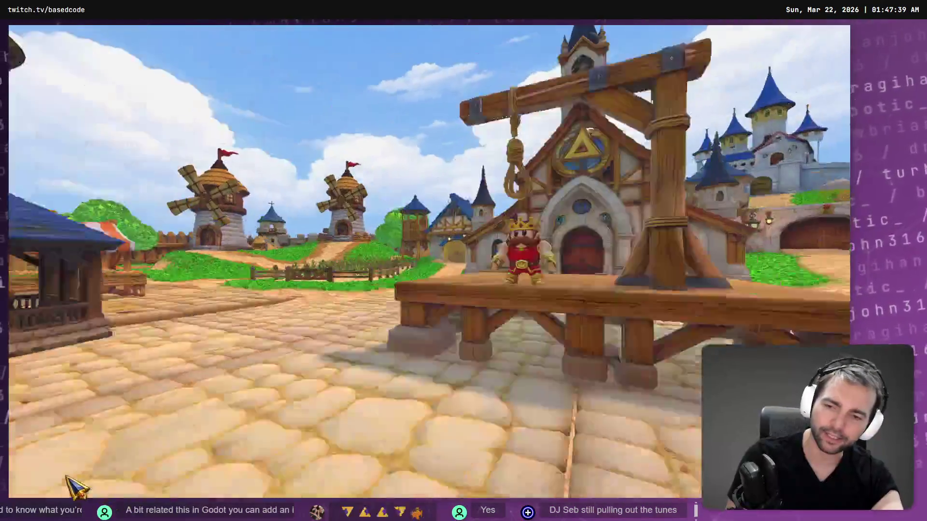
left_click(97, 473)
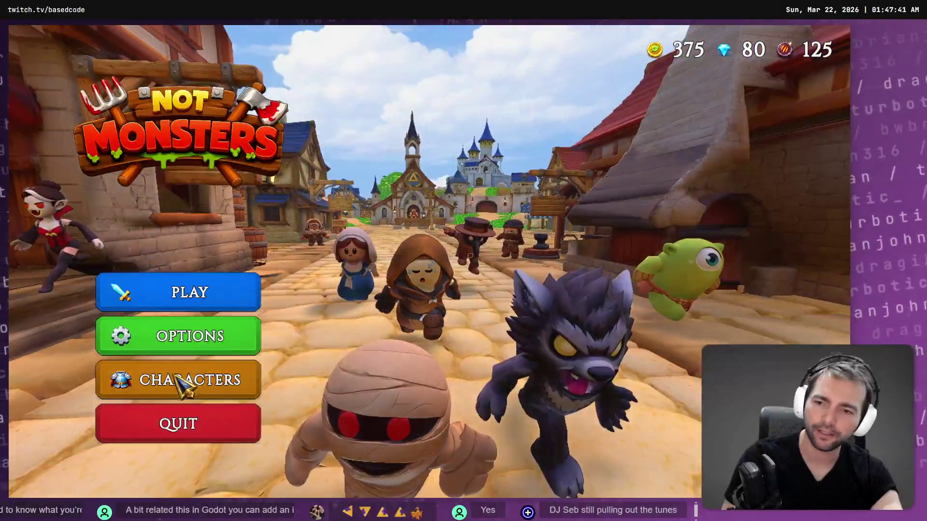
left_click(182, 381)
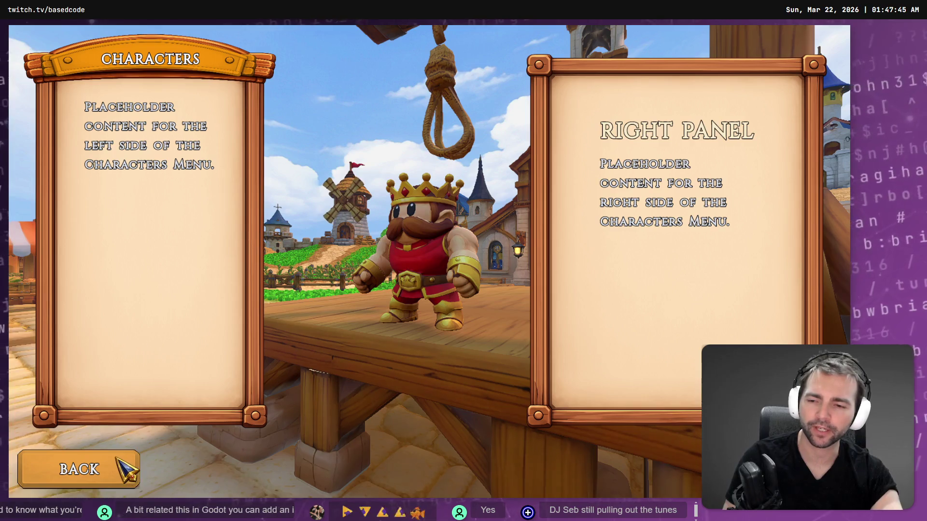
left_click(118, 459)
left_click(182, 380)
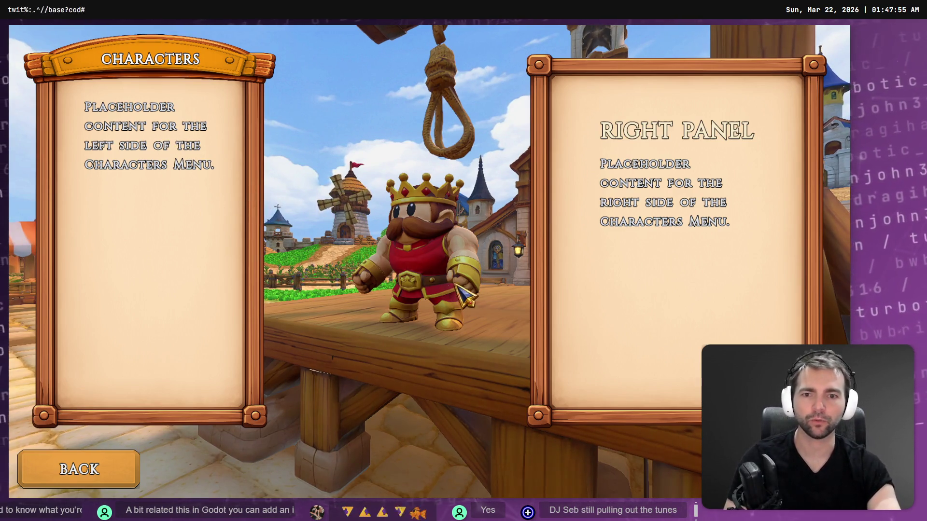
left_click(104, 465)
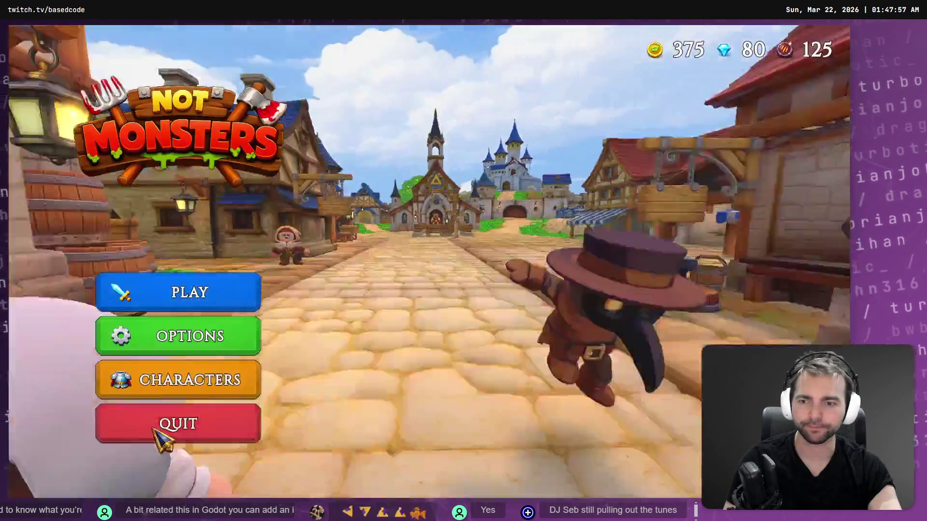
Pick a different resolution in Options, recheck Characters, then stop the game and go to Photopea.
left_click(217, 338)
left_click(511, 233)
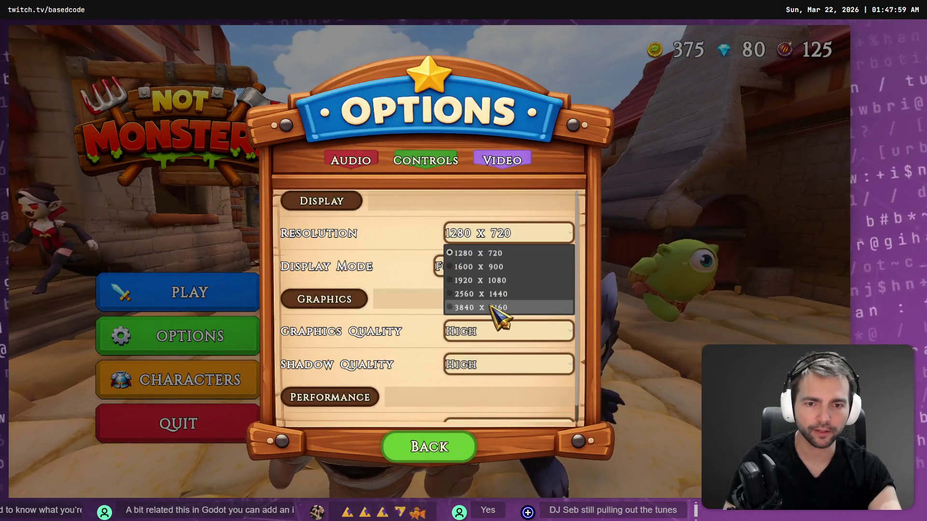
left_click(488, 280)
left_click(390, 437)
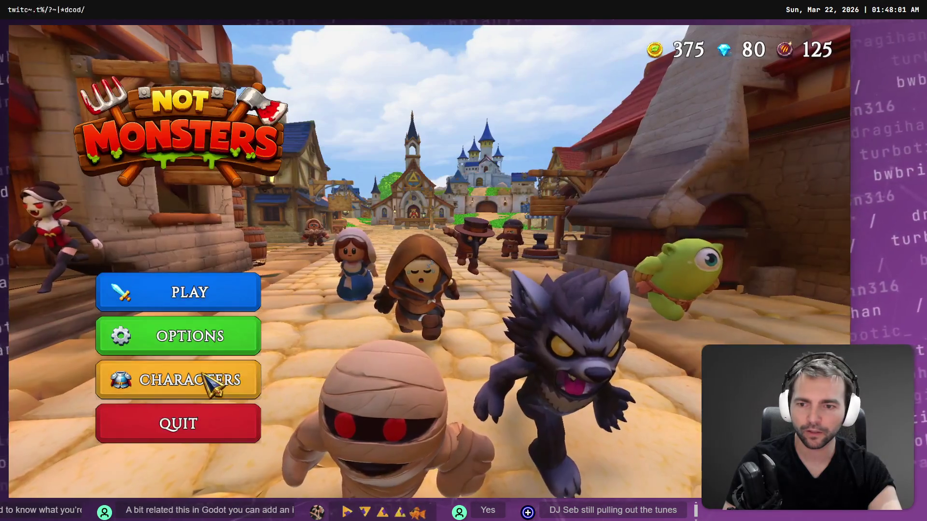
left_click(205, 379)
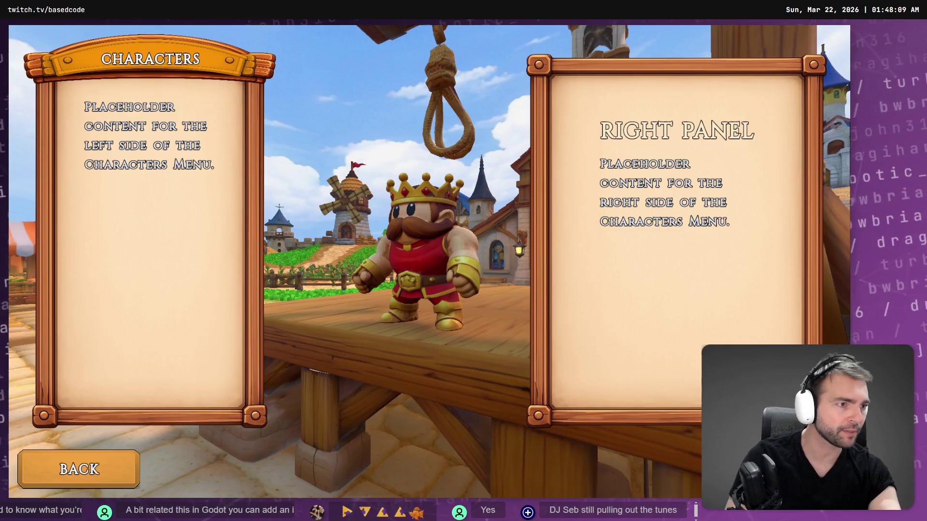
key("F8")
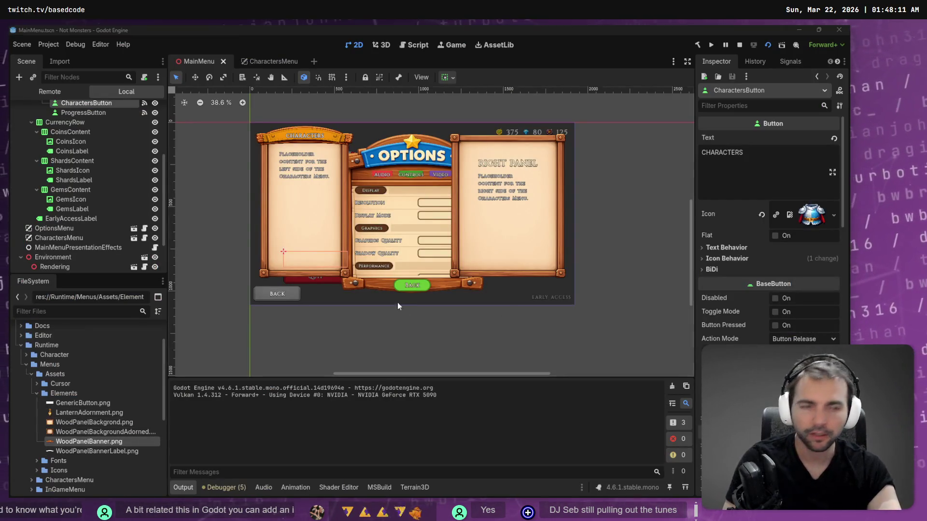
key("alt+Tab")
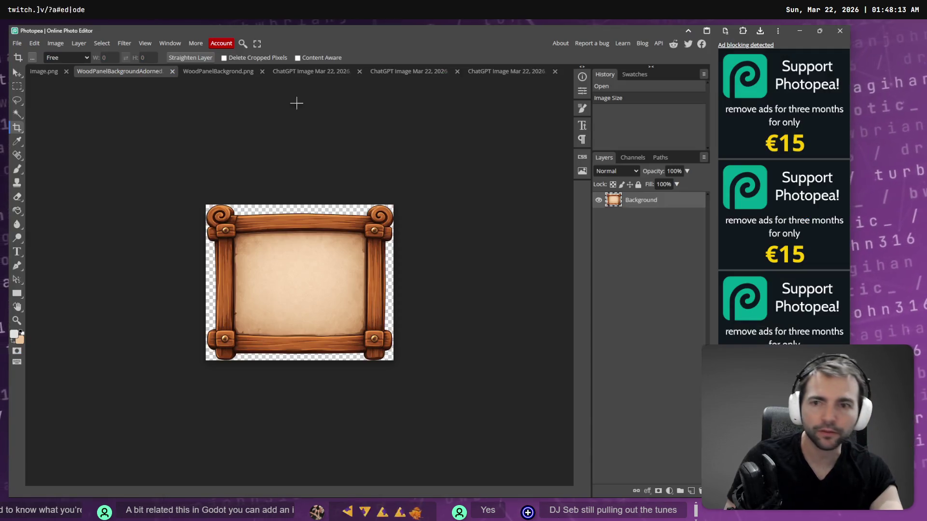
Browse the generated images to the white banner image and use the crop tool on it.
left_click(309, 75)
left_click(402, 76)
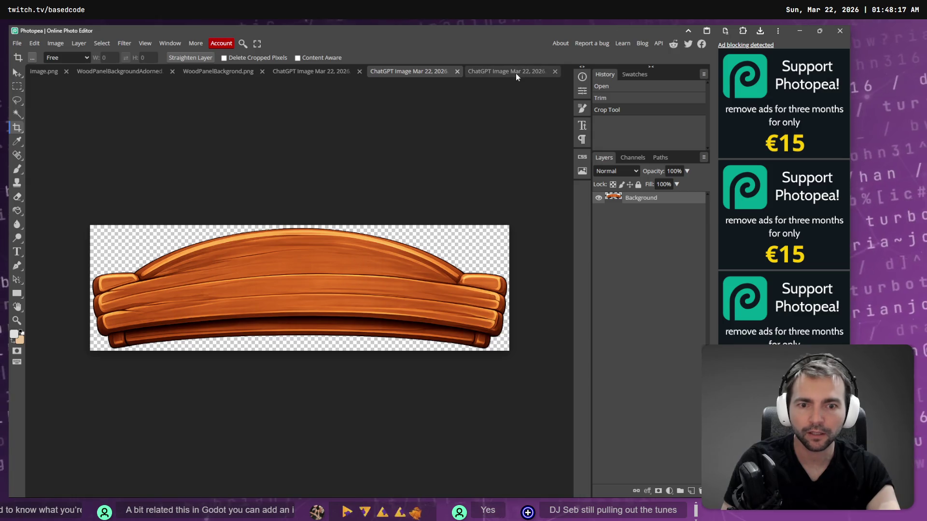
left_click(515, 73)
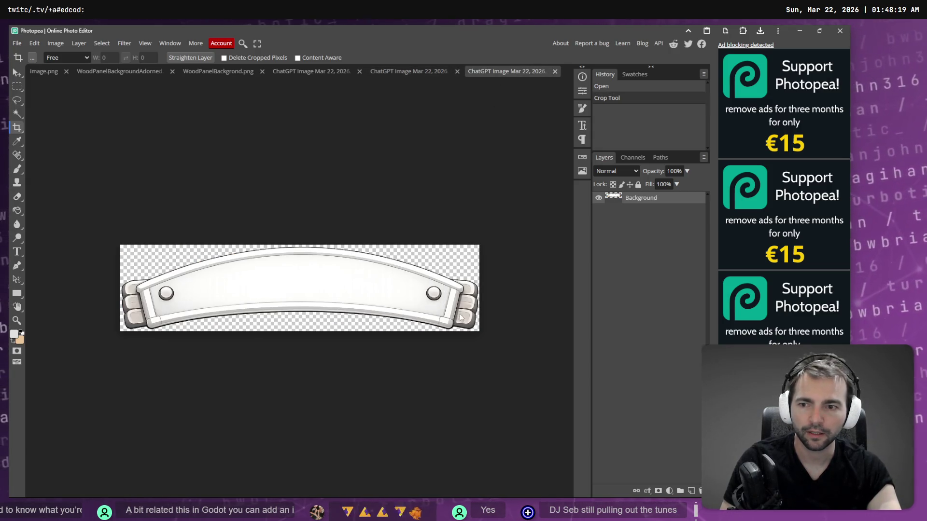
left_click(453, 313)
scroll(512, 292, "up", 3)
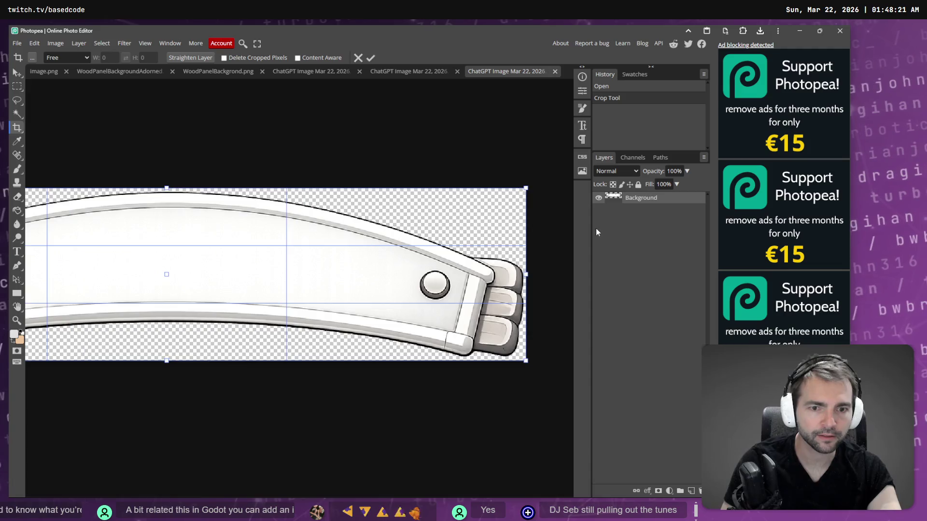
key("Escape")
With the Eraser, zoom to the banner's right end and erase around the knob, undoing the stroke.
key("e")
key("w")
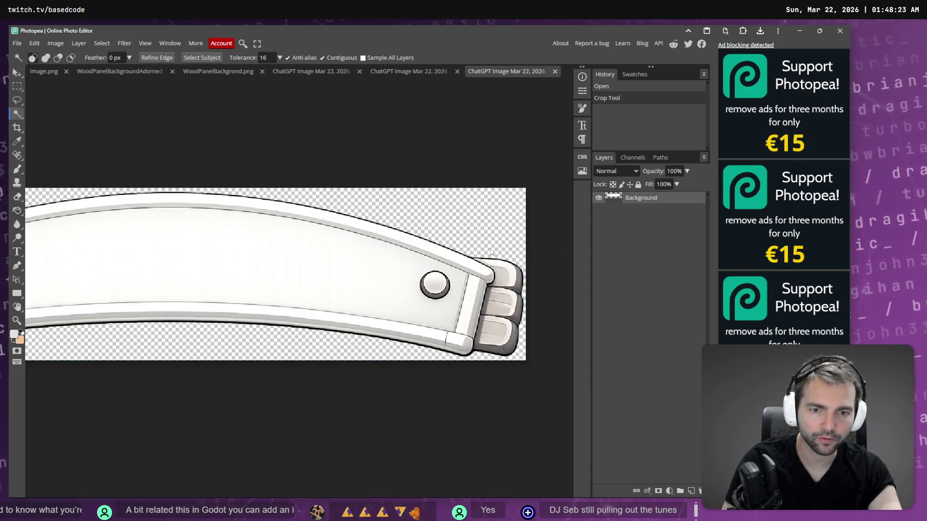
key("e")
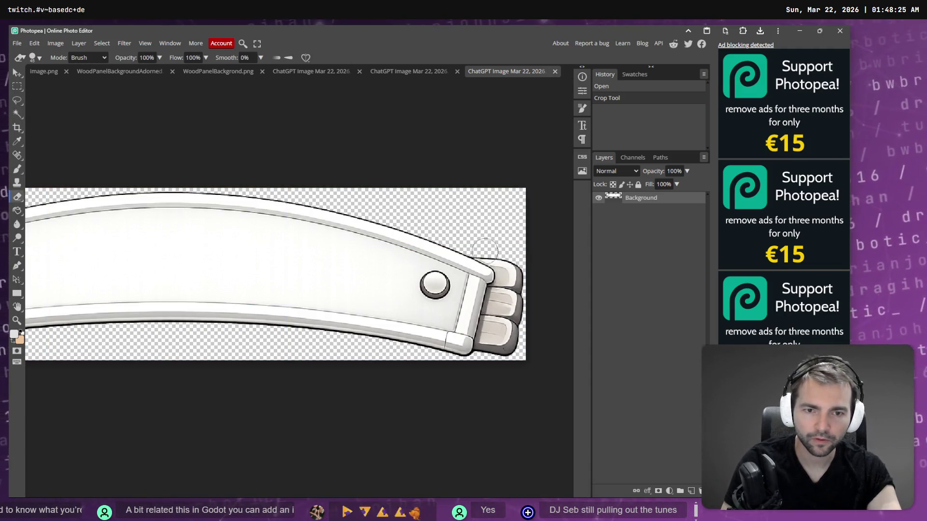
scroll(497, 273, "left", 5)
scroll(497, 272, "right", 5)
scroll(536, 255, "up", 4)
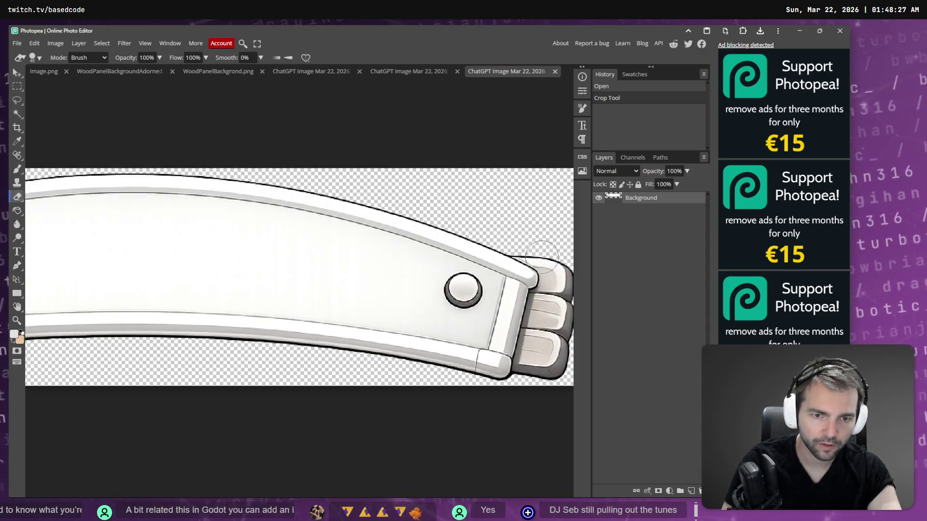
scroll(541, 252, "down", 1)
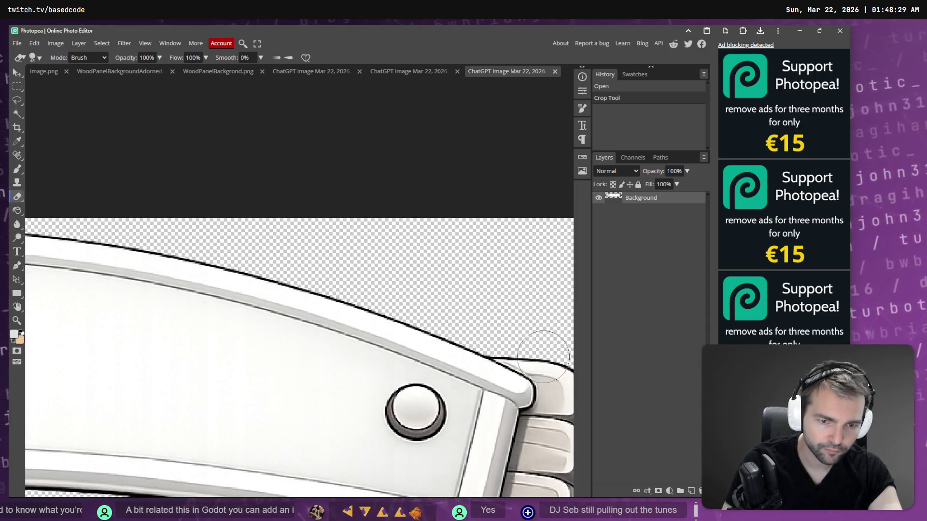
scroll(462, 308, "down", 3)
scroll(462, 308, "up", 1)
left_click_drag(462, 308, 432, 311)
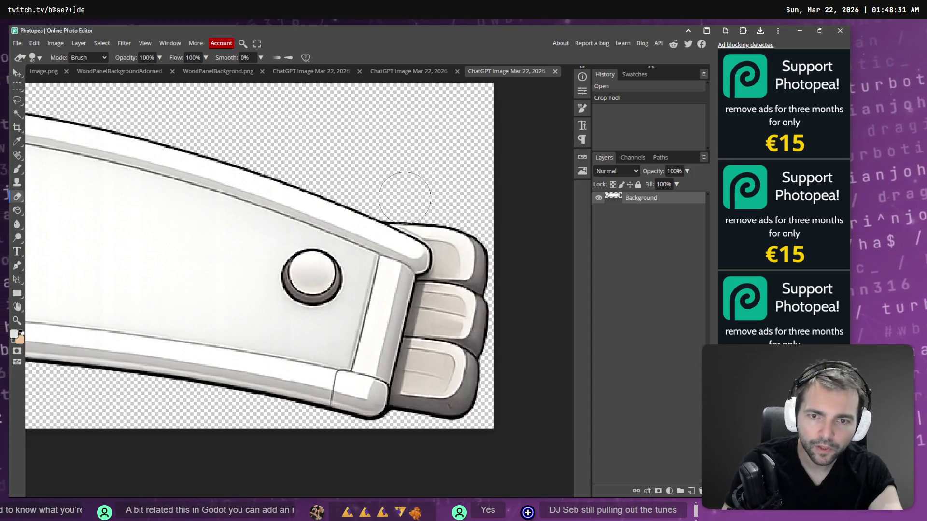
mouse_move(399, 199)
left_mouse_down()
mouse_move(462, 241)
mouse_move(470, 311)
mouse_move(450, 405)
mouse_move(419, 426)
mouse_move(455, 252)
mouse_move(459, 280)
left_mouse_up()
key("ctrl+z")
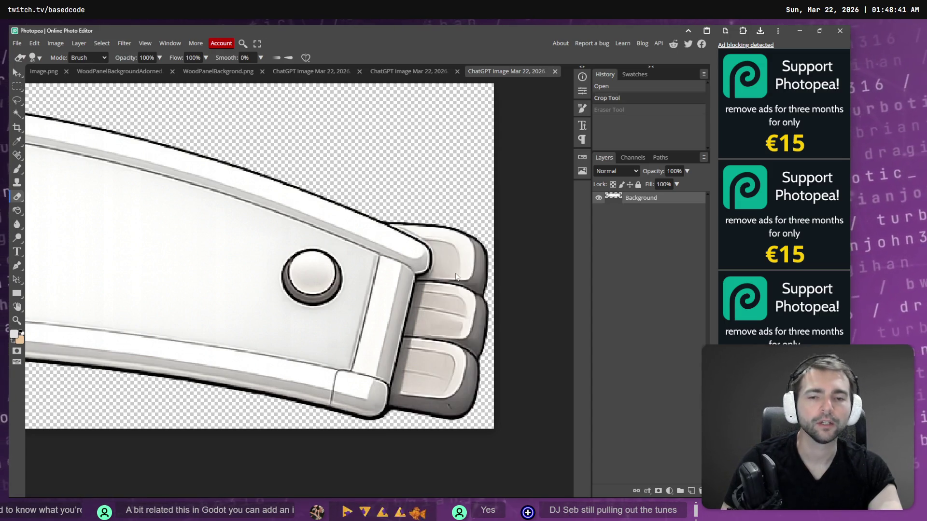
Try automatic object selection on the banner, then undo the crop to restore the full image.
left_click(17, 115)
right_click(17, 115)
left_click(54, 131)
left_click(439, 228)
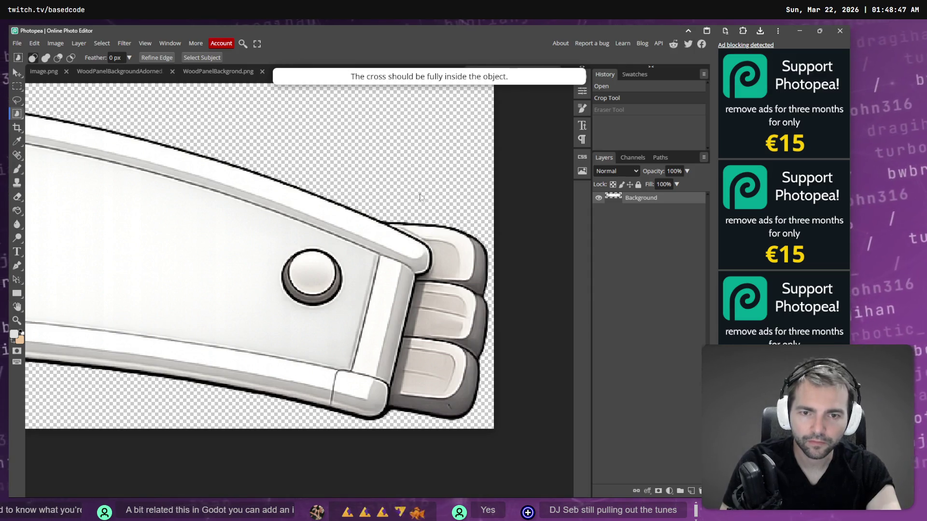
key("ctrl+z")
Paint a Quick Selection above the banner's top edge, then undo it.
right_click(13, 118)
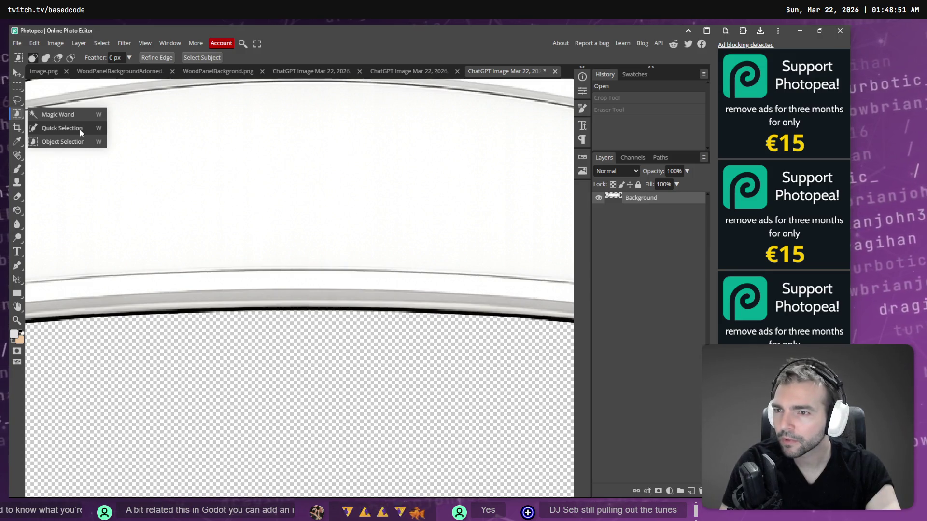
left_click(62, 128)
scroll(444, 223, "down", 3)
scroll(444, 223, "down", 5)
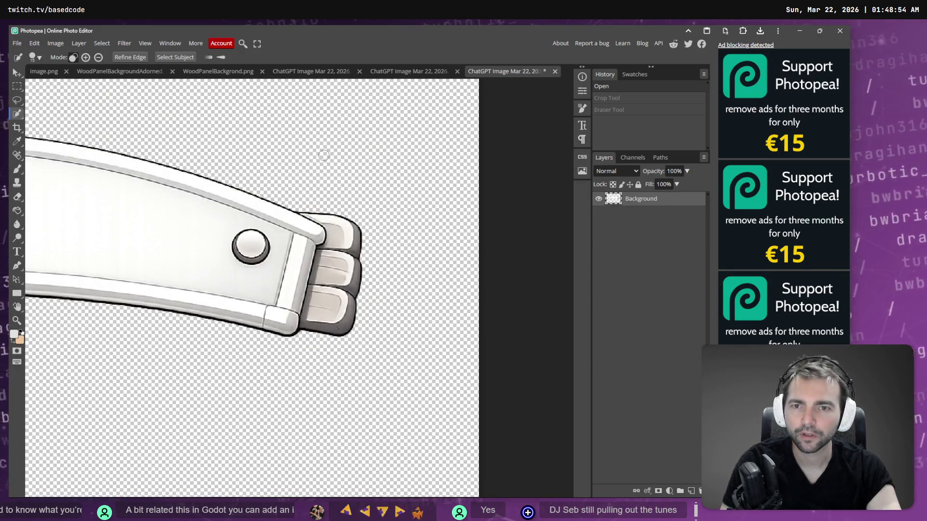
scroll(313, 247, "up", 2)
left_click_drag(305, 250, 322, 261)
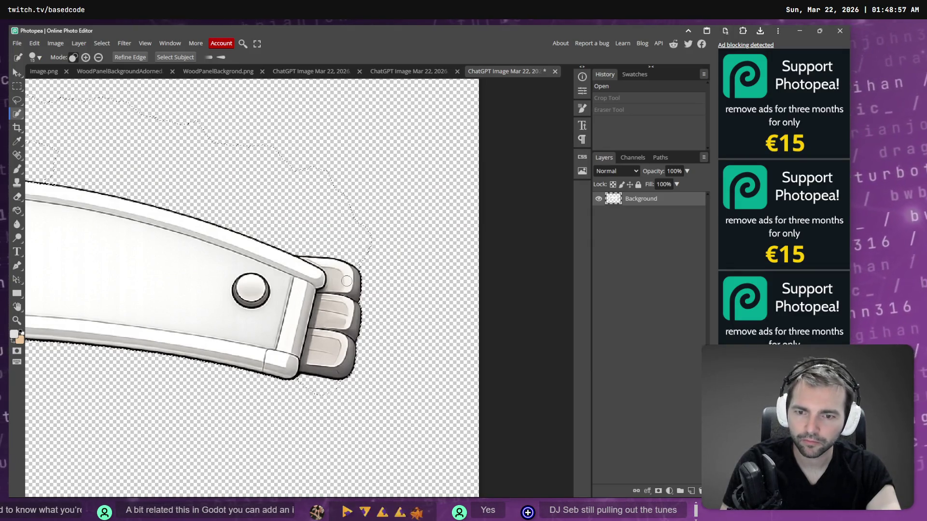
scroll(337, 283, "right", 3)
scroll(331, 286, "down", 5)
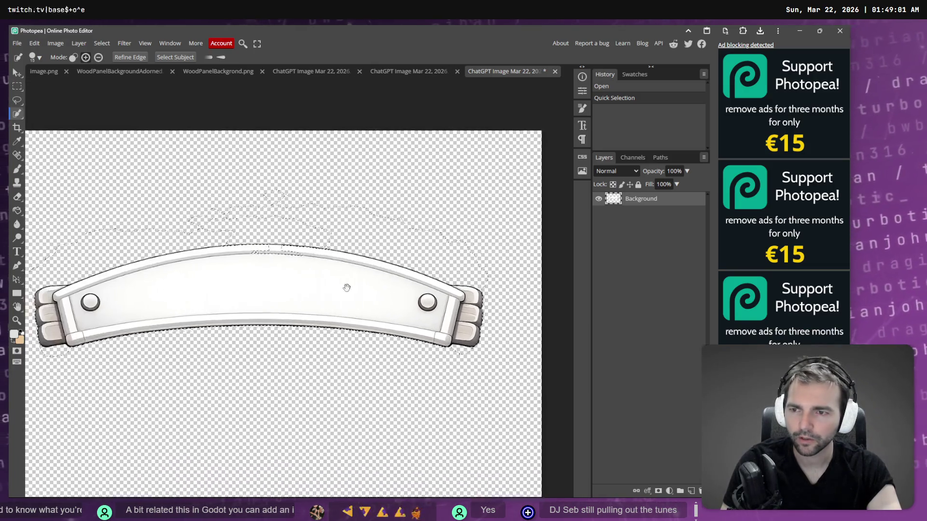
left_click_drag(347, 288, 403, 268)
key("ctrl+z")
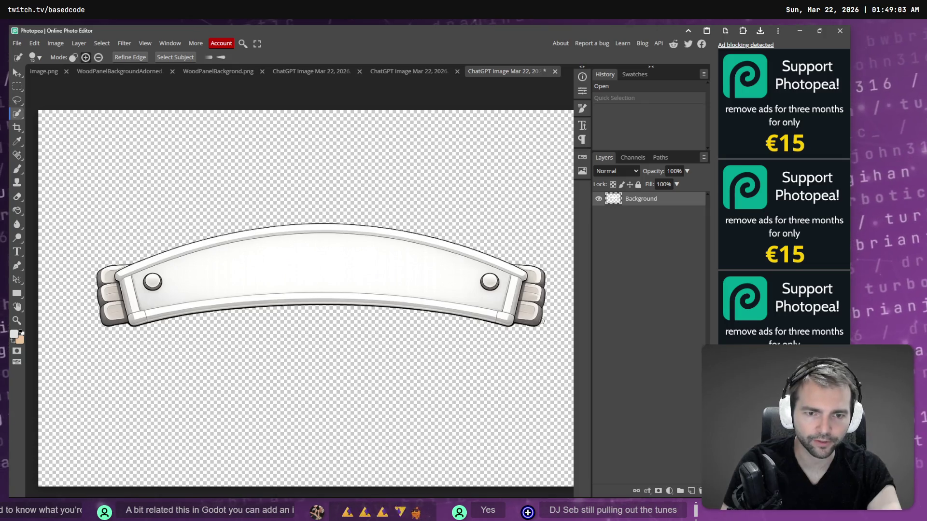
key("ctrl+shift+z")
key("ctrl+z")
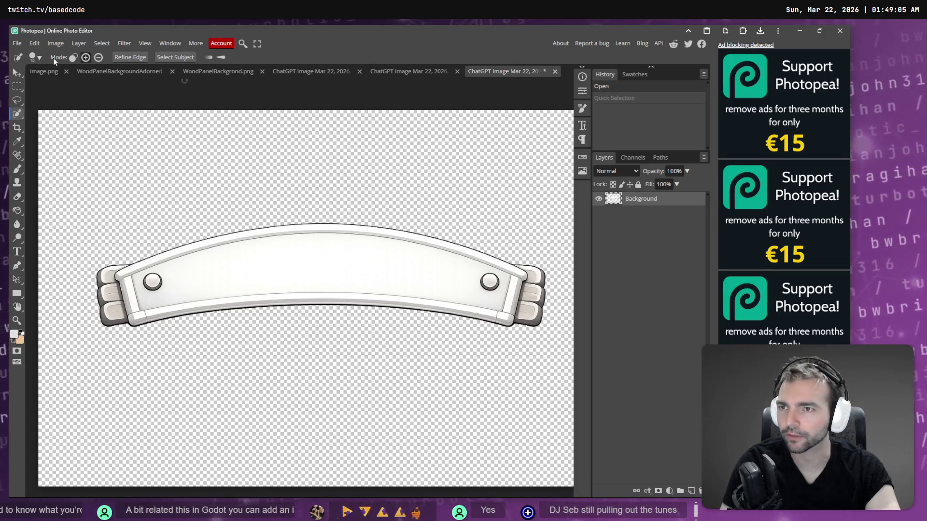
Lasso around the grey finger caps at the banner's right end and delete them.
left_click(38, 58)
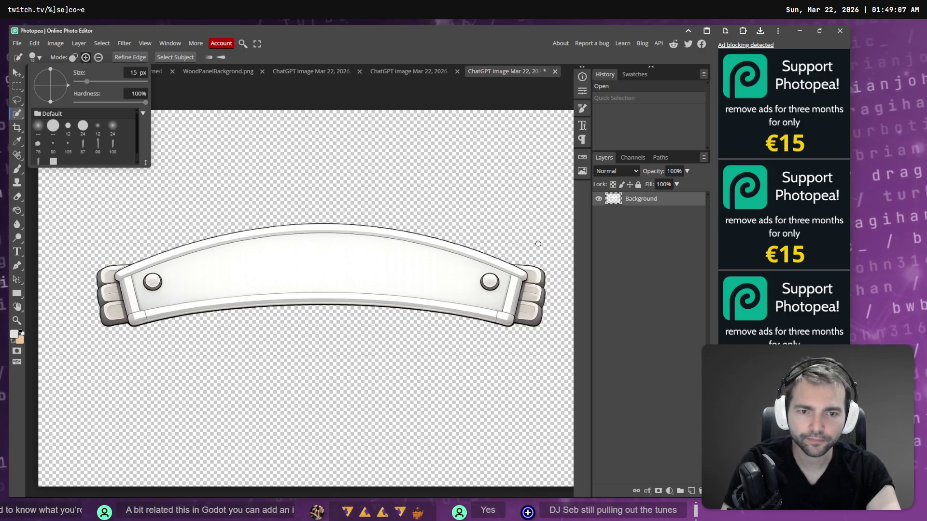
left_click(176, 247)
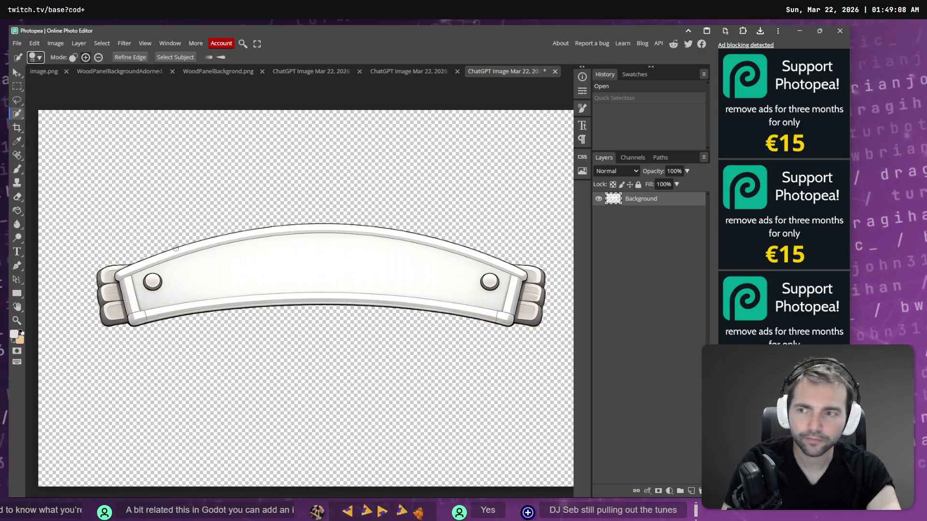
right_click(17, 99)
left_click(73, 126)
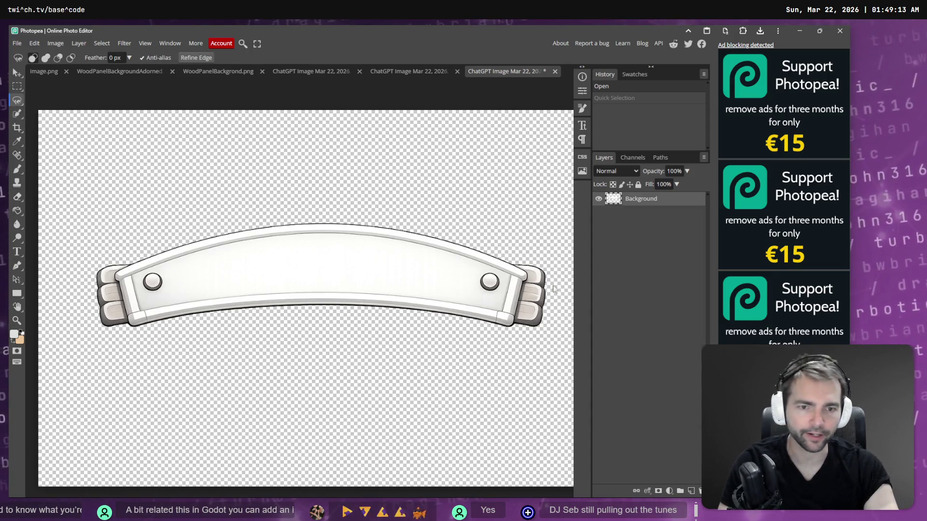
scroll(487, 285, "up", 4)
scroll(291, 301, "up", 5)
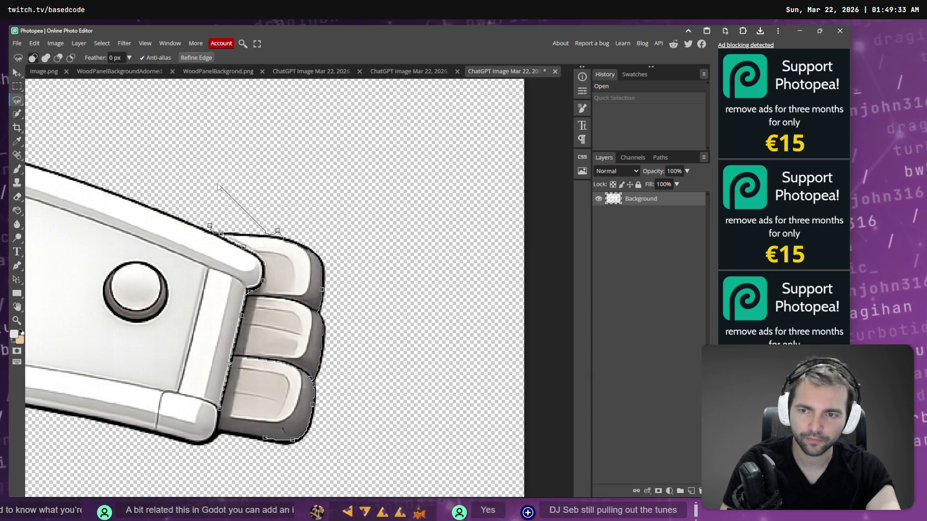
left_click(211, 226)
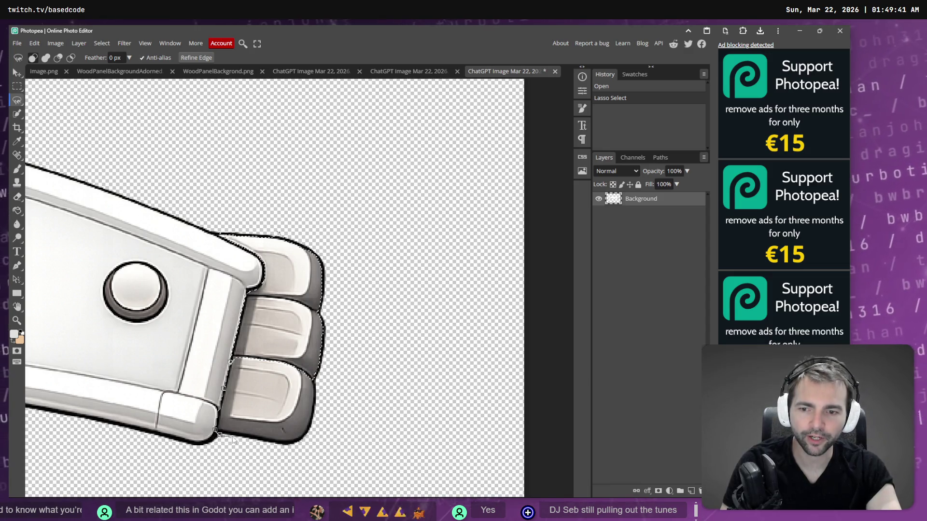
left_click(327, 453)
left_click(372, 321)
left_click(323, 366)
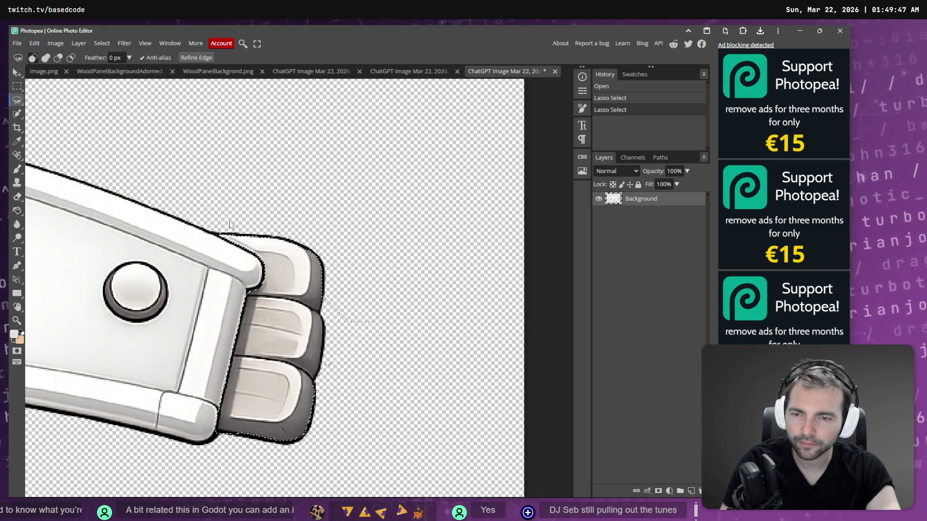
key("Delete")
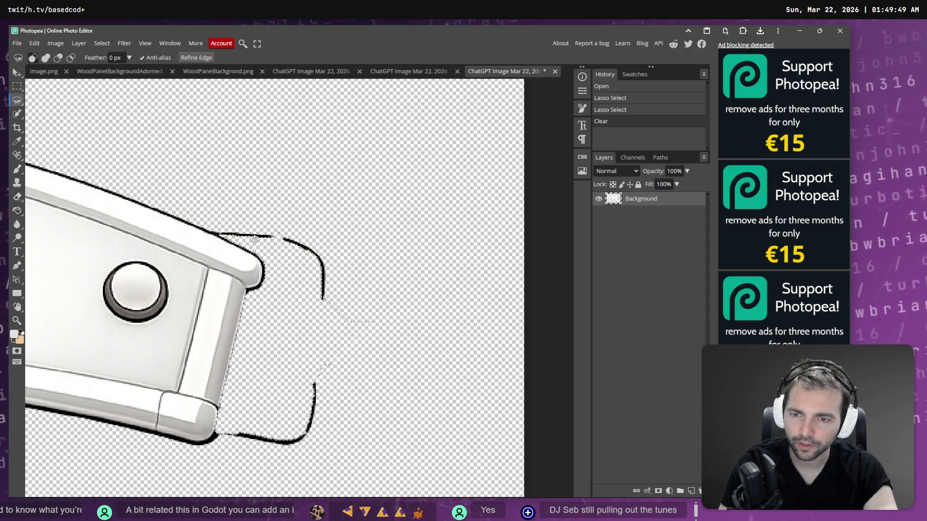
Deselect, shrink the eraser to half size and erase leftover black outline on the right side.
left_click(59, 43)
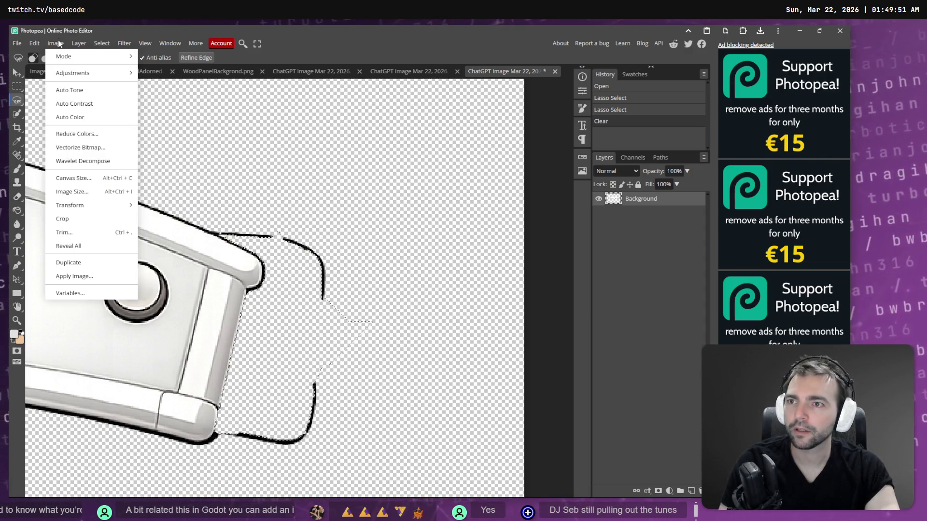
left_click(102, 43)
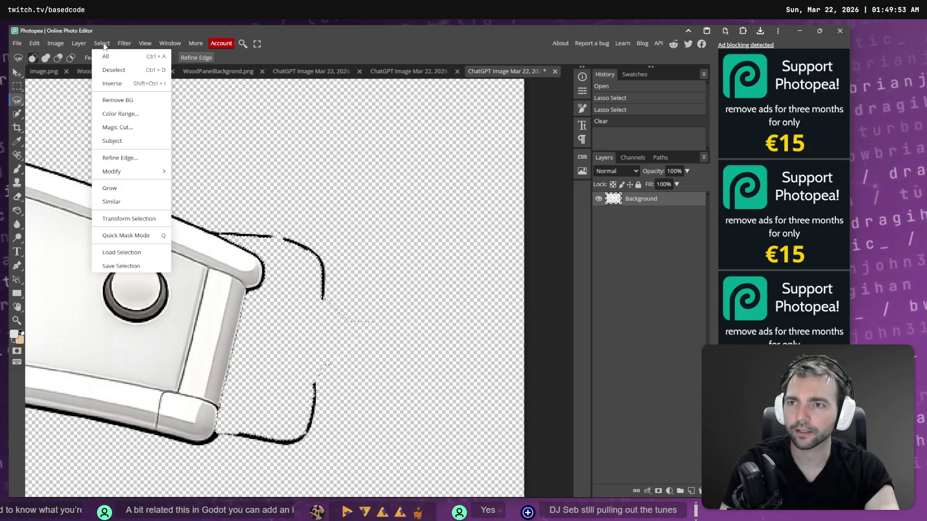
left_click(128, 72)
key("e")
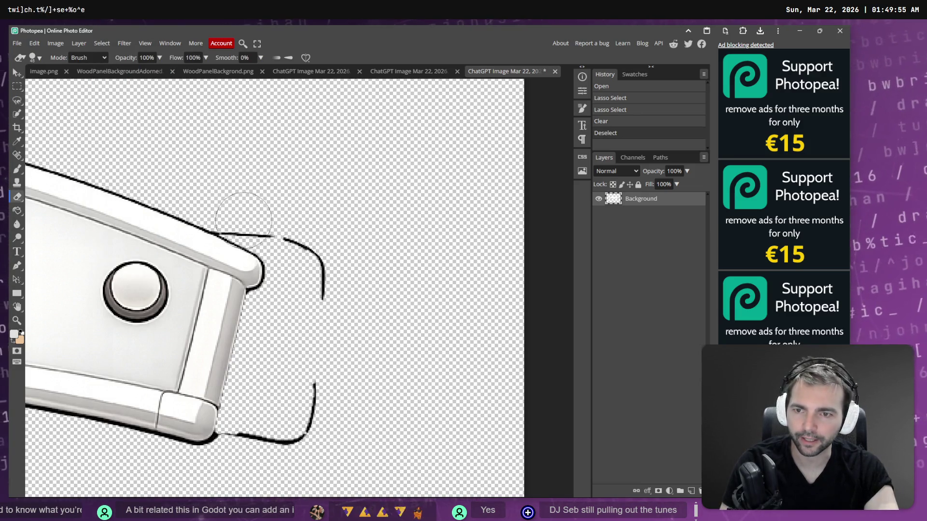
key("bracketleft")
key("bracketleft")
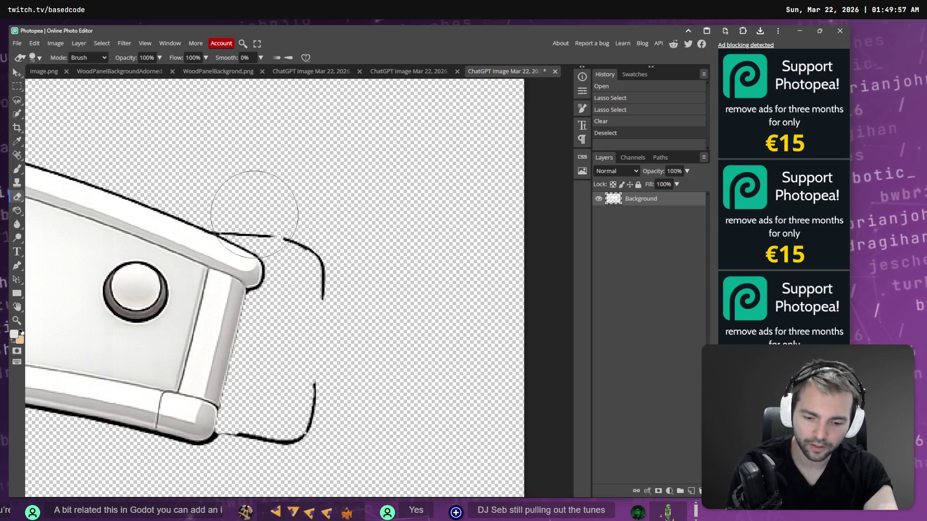
mouse_move(227, 217)
left_mouse_down()
mouse_move(290, 224)
mouse_move(320, 305)
mouse_move(294, 441)
mouse_move(248, 438)
left_mouse_up()
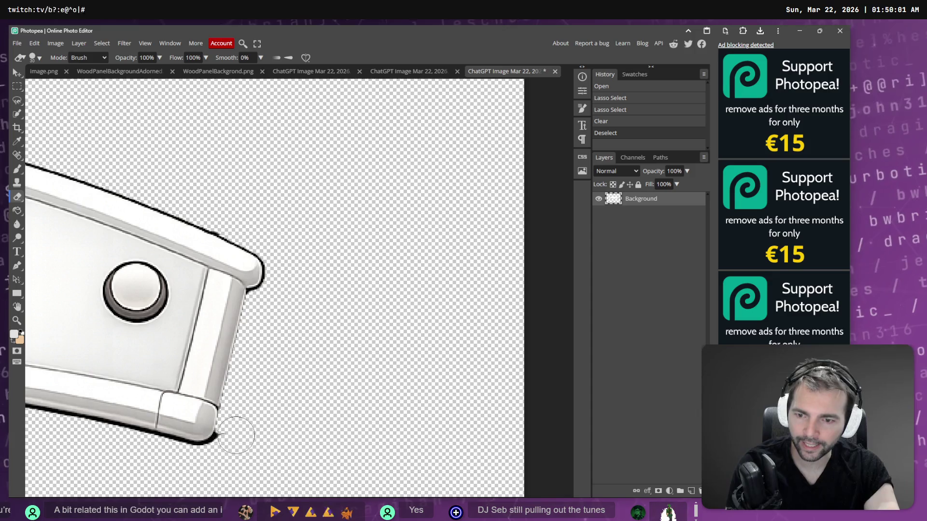
Sample black from the outline and brush a straight black outline along the banner's right edge.
key("b")
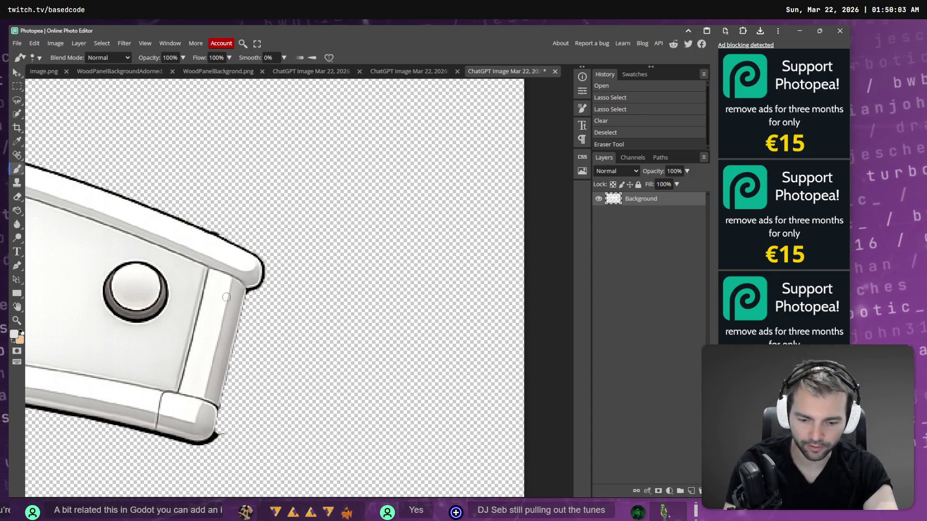
key("p")
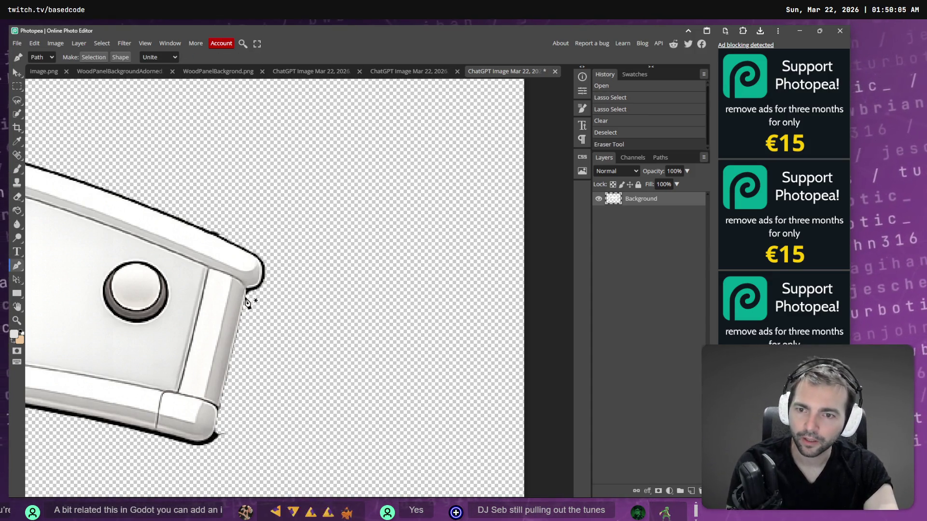
key("b")
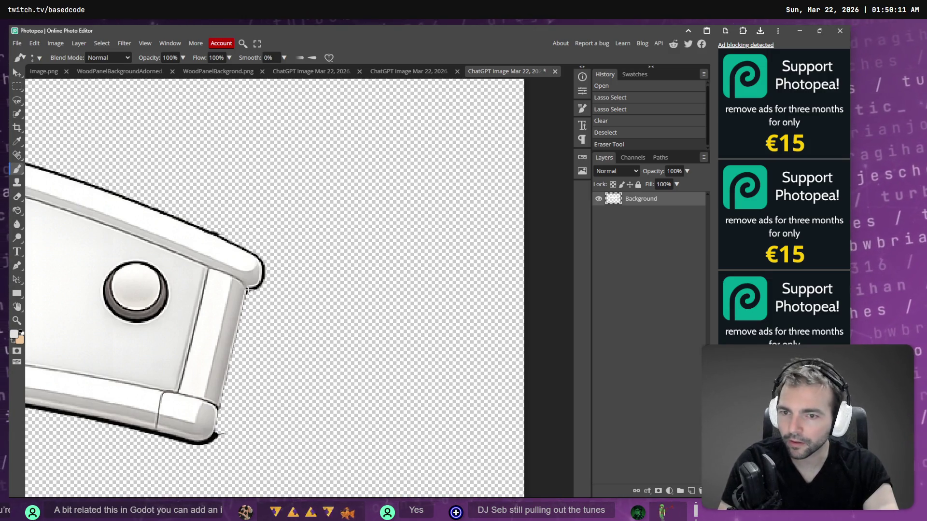
left_click(262, 273, "alt")
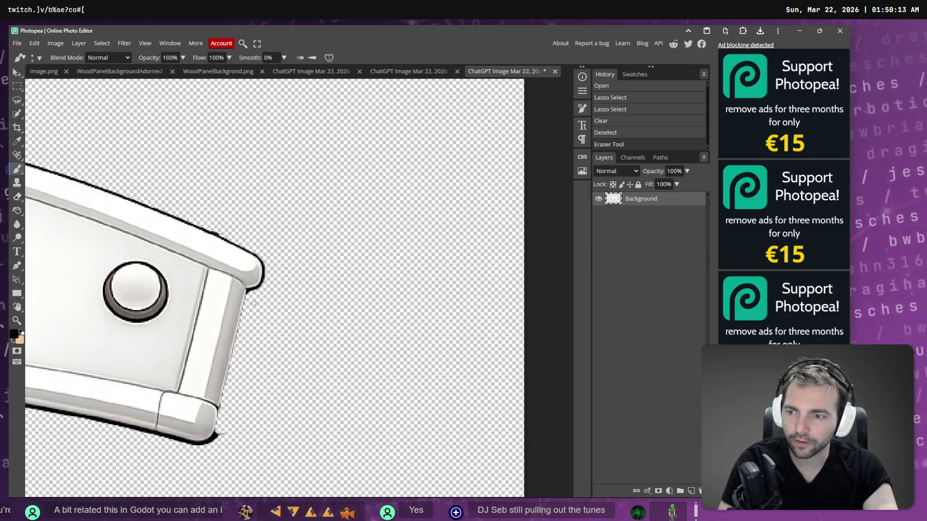
mouse_move(246, 294)
left_mouse_down()
mouse_move(377, 290)
mouse_move(379, 483)
mouse_move(382, 302)
left_mouse_up()
scroll(383, 302, "down", 2)
scroll(384, 299, "up", 3)
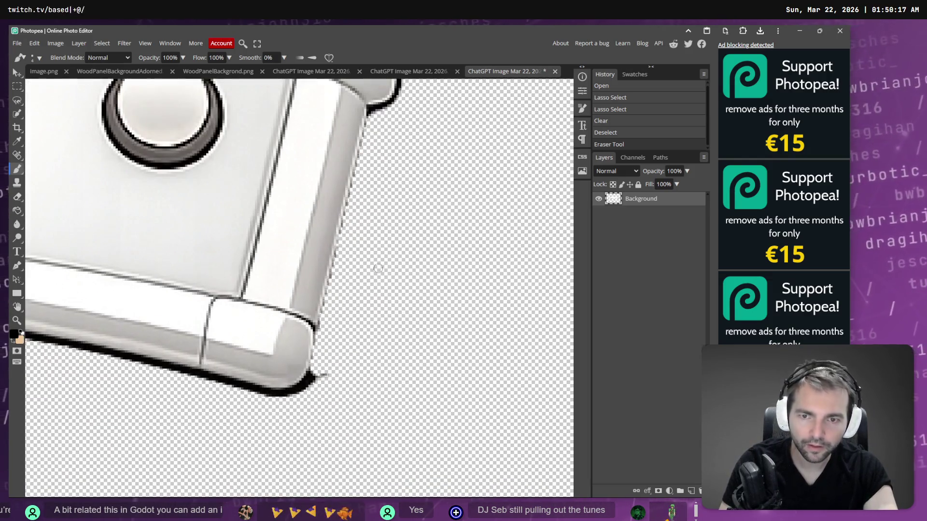
left_click(370, 112)
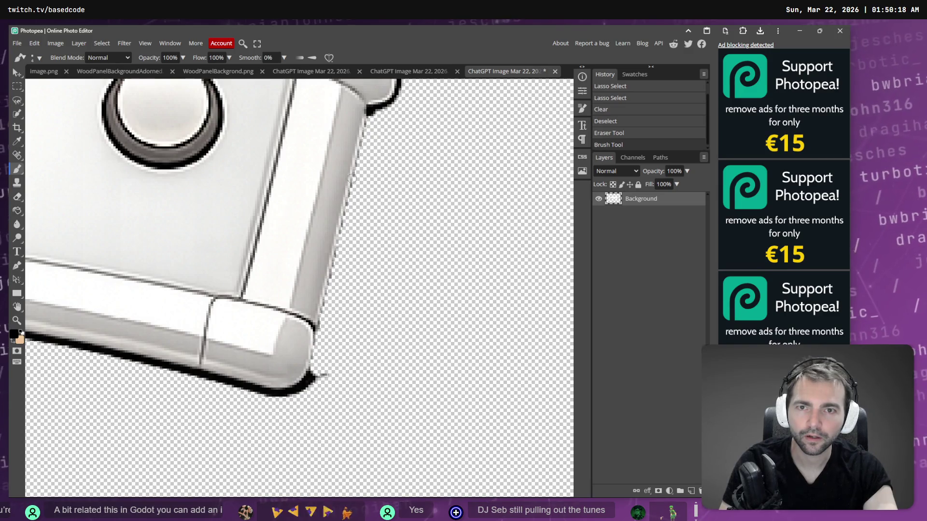
left_click(317, 329, "shift")
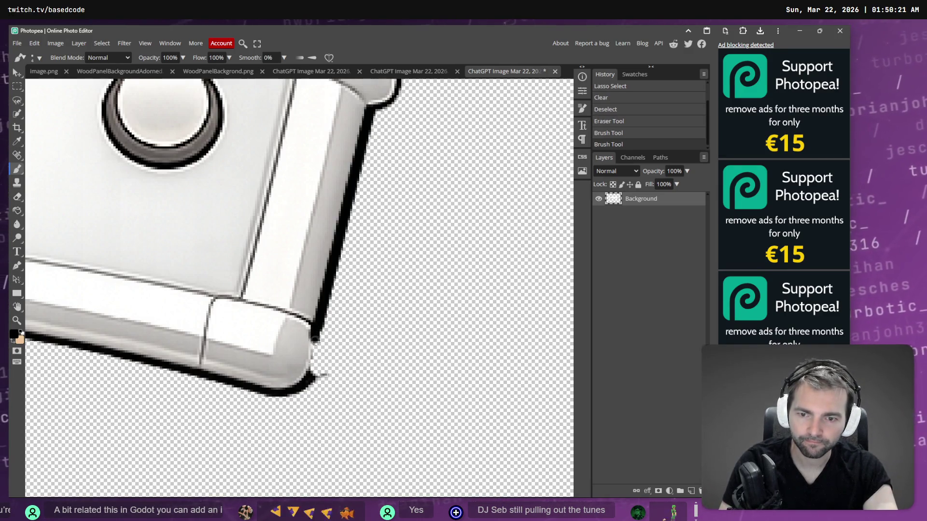
left_click(309, 377)
Erase the black blob on the lower-right corner outline to smooth the edge.
key("e")
left_click(331, 372)
key("ctrl+z")
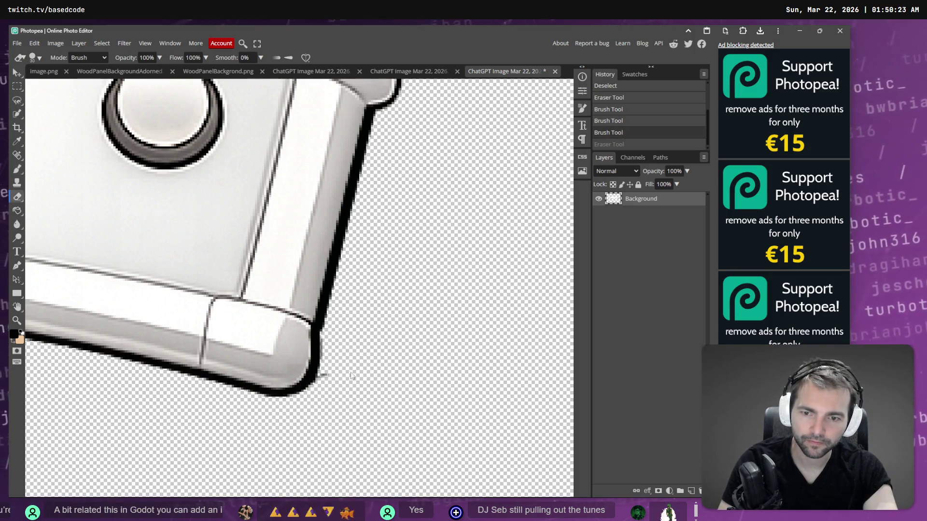
key("ctrl+shift+z")
scroll(360, 314, "down", 2)
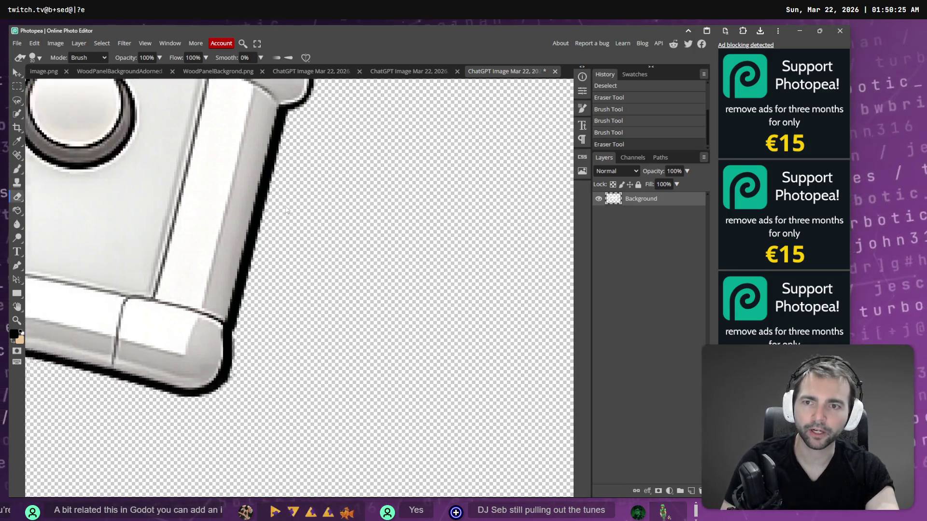
scroll(350, 205, "down", 2)
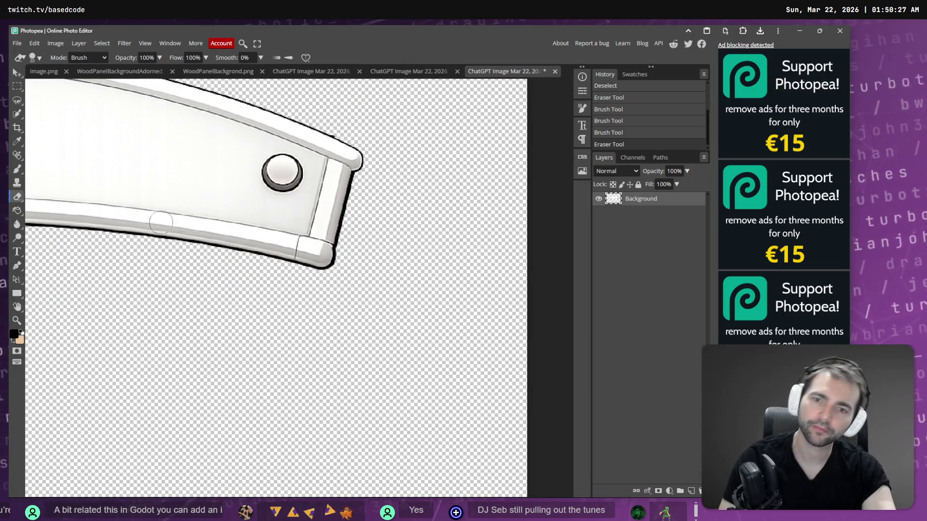
scroll(241, 240, "up", 5)
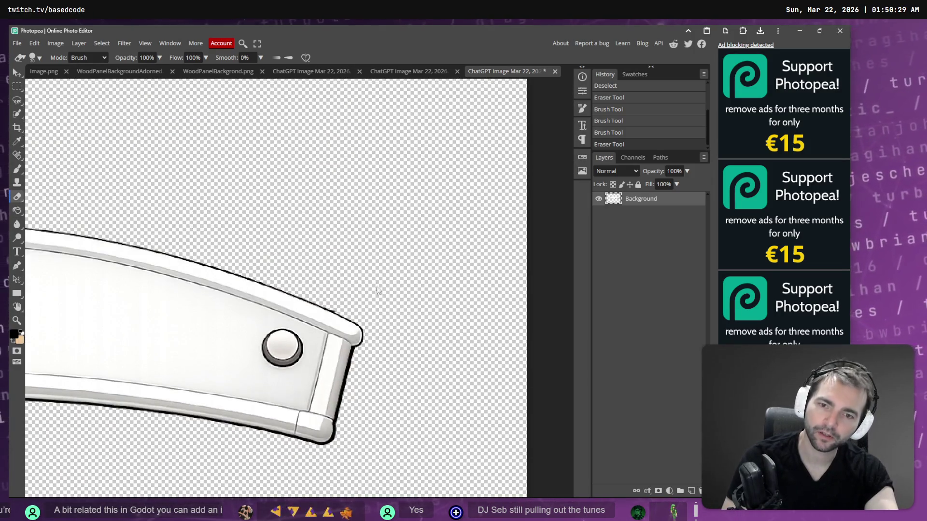
scroll(401, 286, "down", 2)
scroll(399, 275, "up", 4)
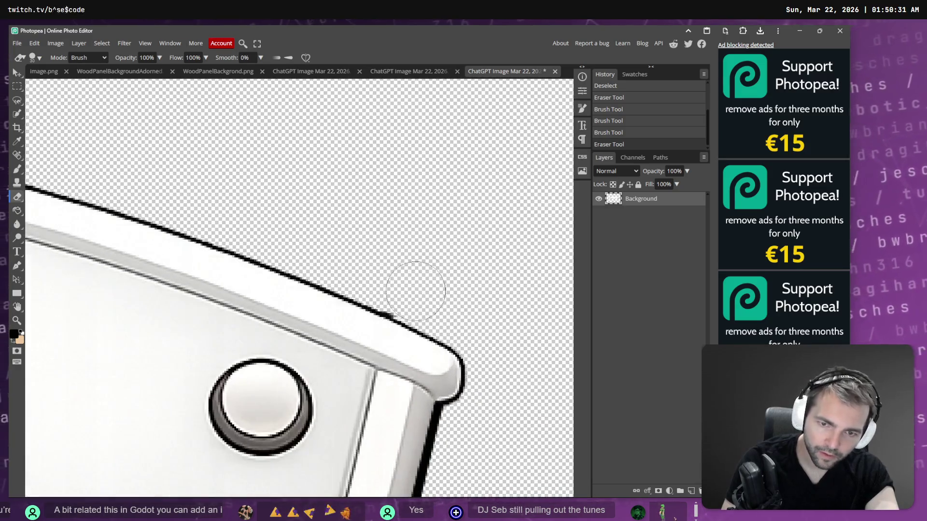
left_click(396, 283)
left_click(388, 285)
scroll(386, 286, "down", 2)
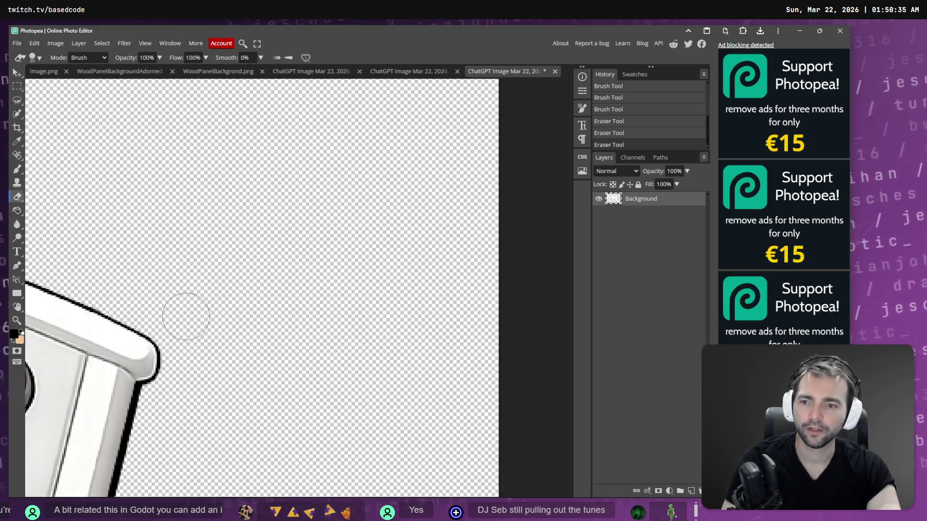
scroll(102, 325, "down", 3)
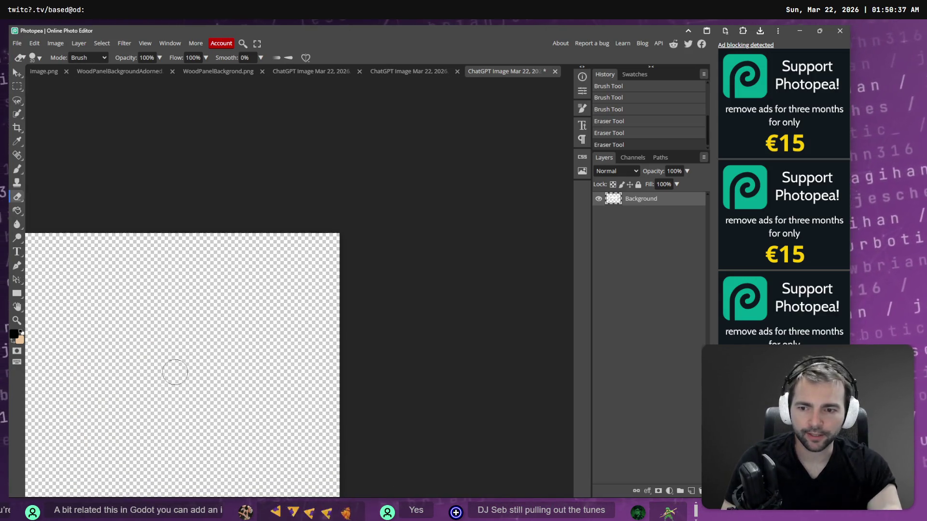
scroll(186, 400, "left", 10)
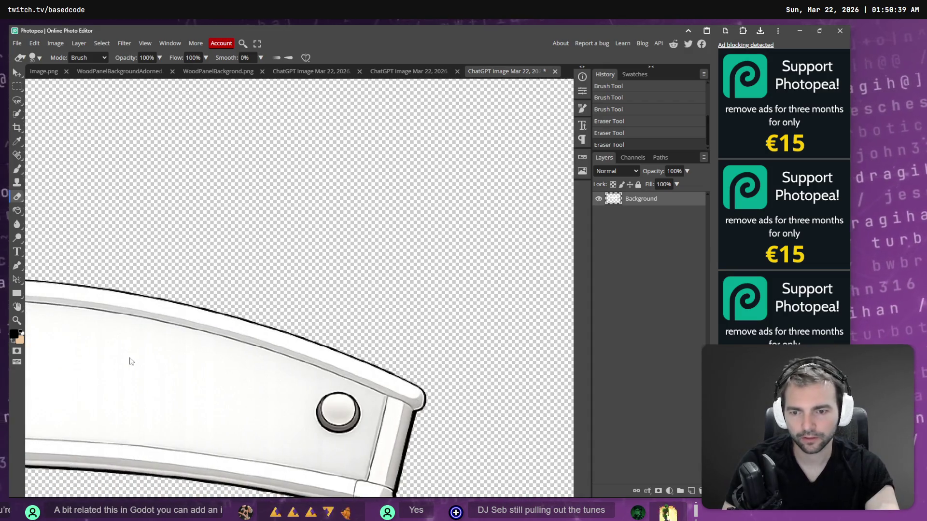
scroll(179, 385, "left", 10)
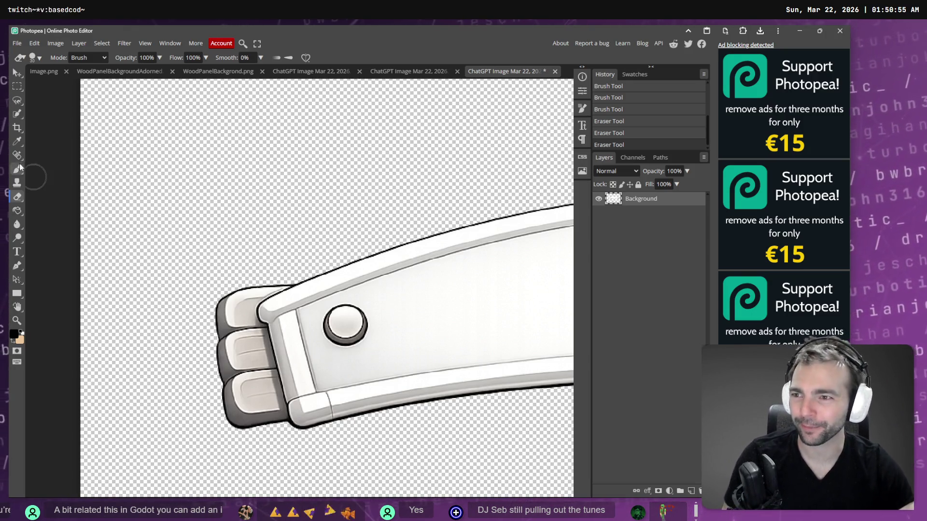
Lasso around the extra stacked end caps on the banner's left end and delete them.
left_click(17, 102)
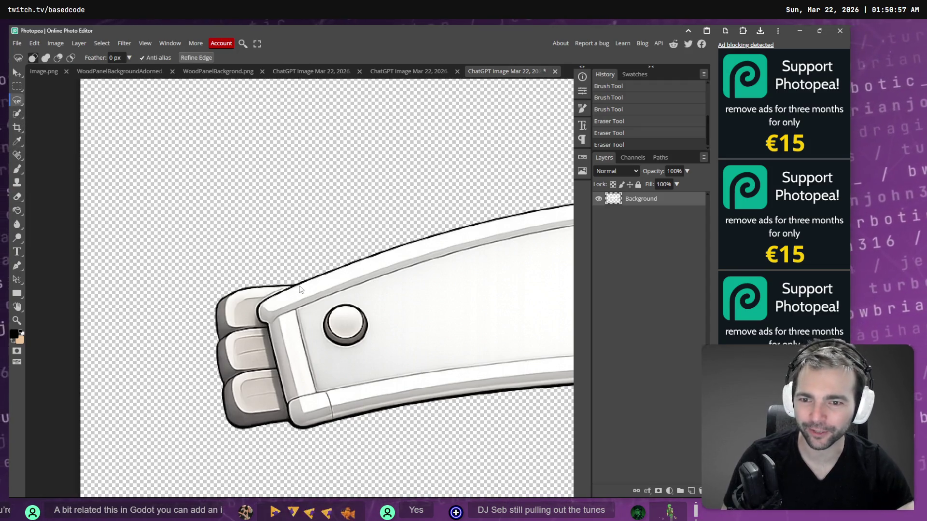
left_click_drag(282, 293, 266, 299)
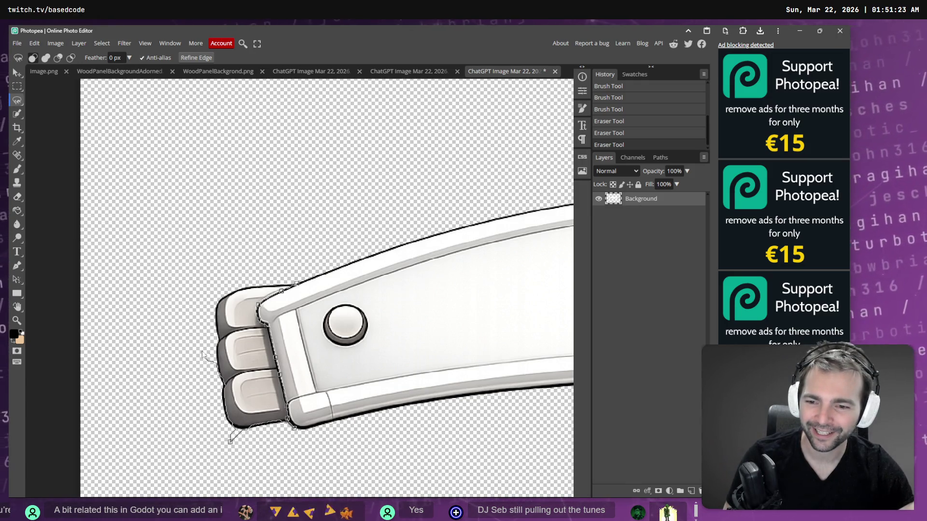
left_click(179, 400)
left_click(187, 308)
left_click(191, 265)
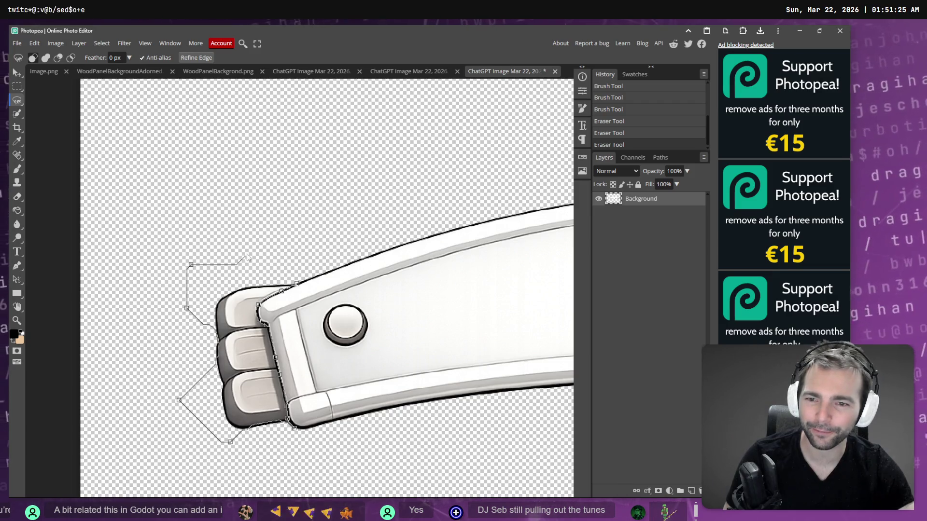
double_click(293, 260)
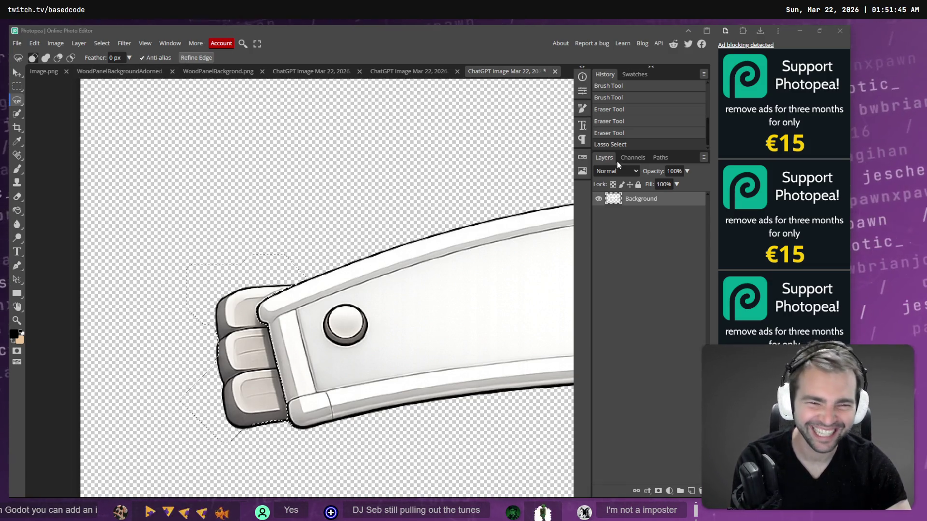
key("Delete")
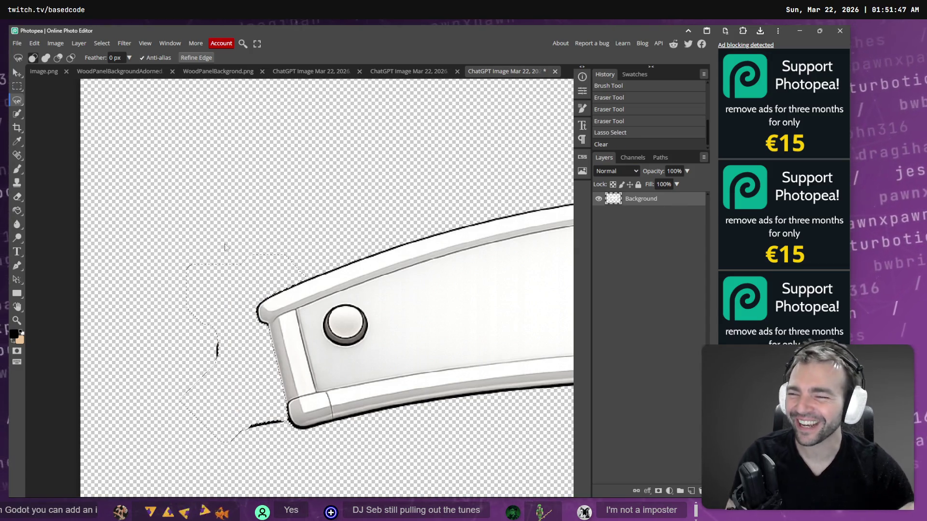
Deselect via Select > Deselect, then cancel an unfinished new selection outline.
left_click(97, 43)
left_click(106, 65)
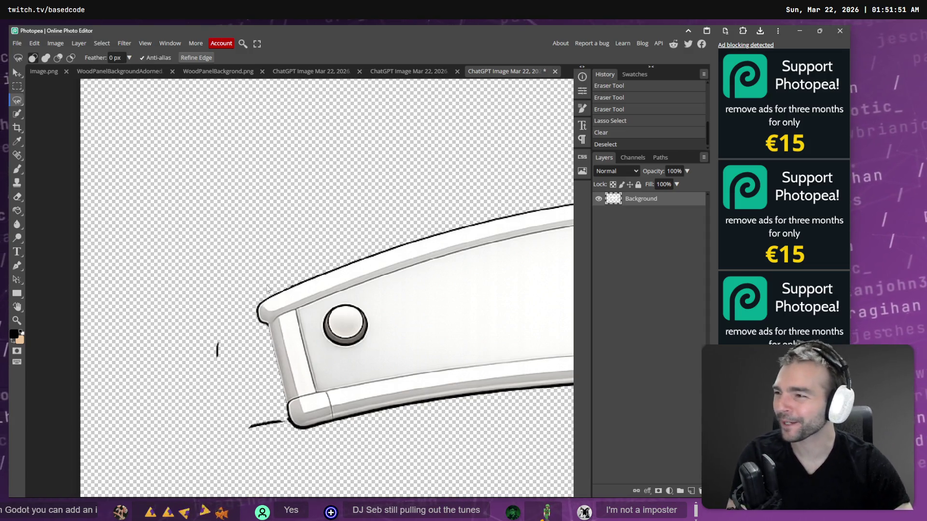
left_click(219, 315)
key("Escape")
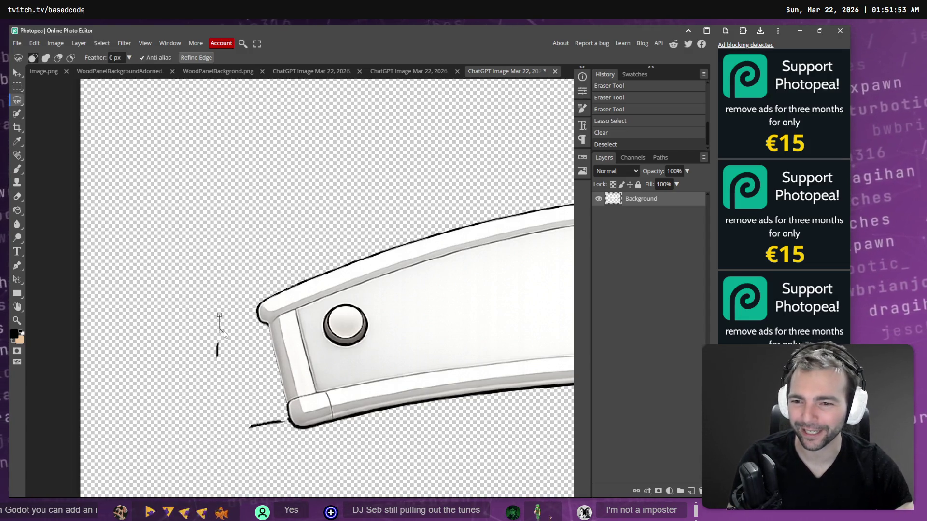
Erase the stray marks to the left of the banner.
key("b")
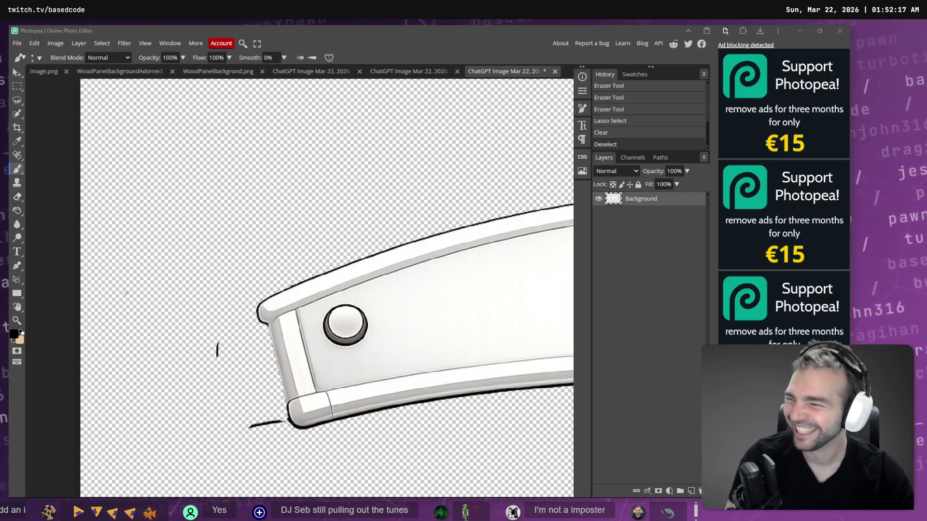
left_click(216, 344)
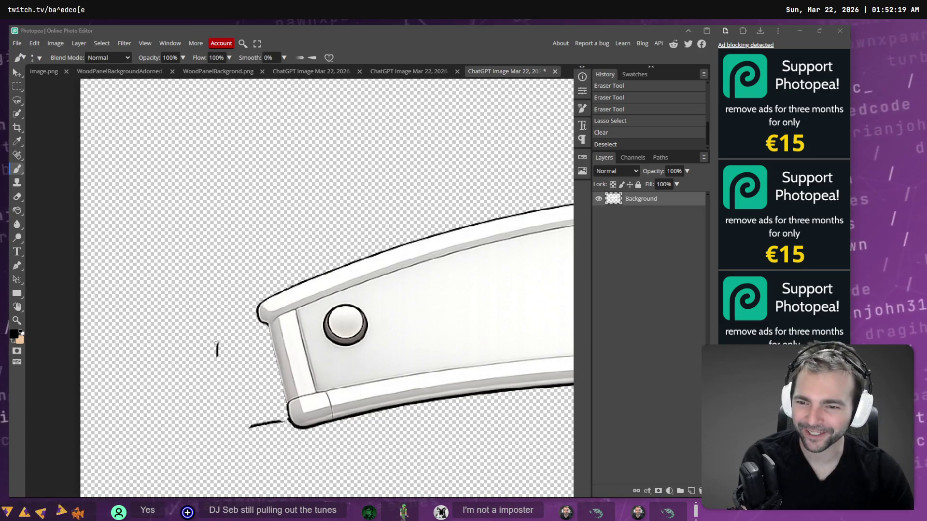
key("bracketright")
key("bracketright")
key("bracketright")
key("e")
mouse_move(216, 343)
left_mouse_down()
mouse_move(213, 362)
mouse_move(248, 424)
mouse_move(271, 419)
left_mouse_up()
key("b")
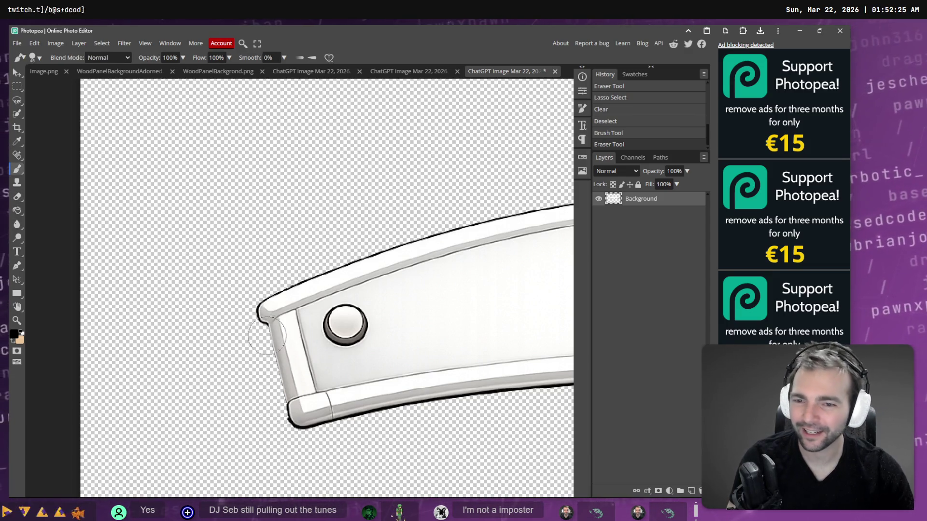
Redraw the banner's left-end outline with a smaller brush, then zoom back out.
scroll(267, 336, "left", 2)
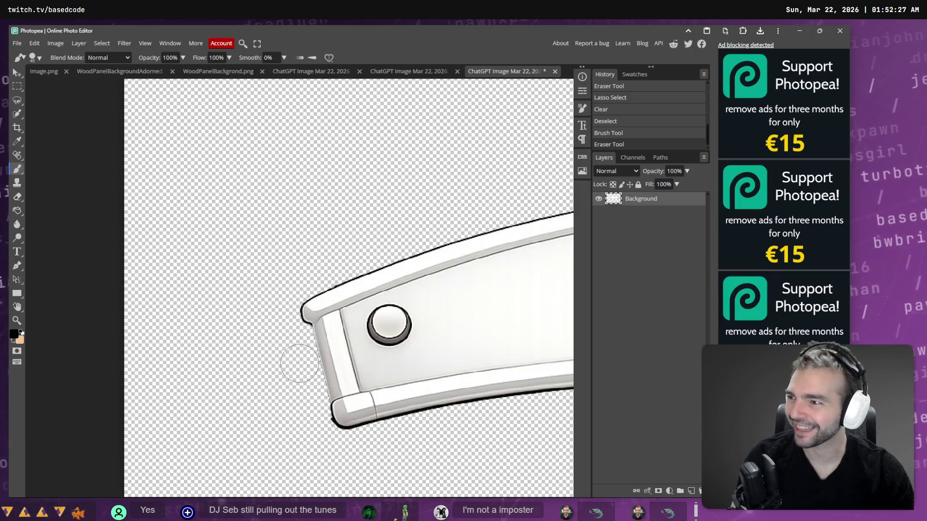
scroll(299, 363, "down", 2)
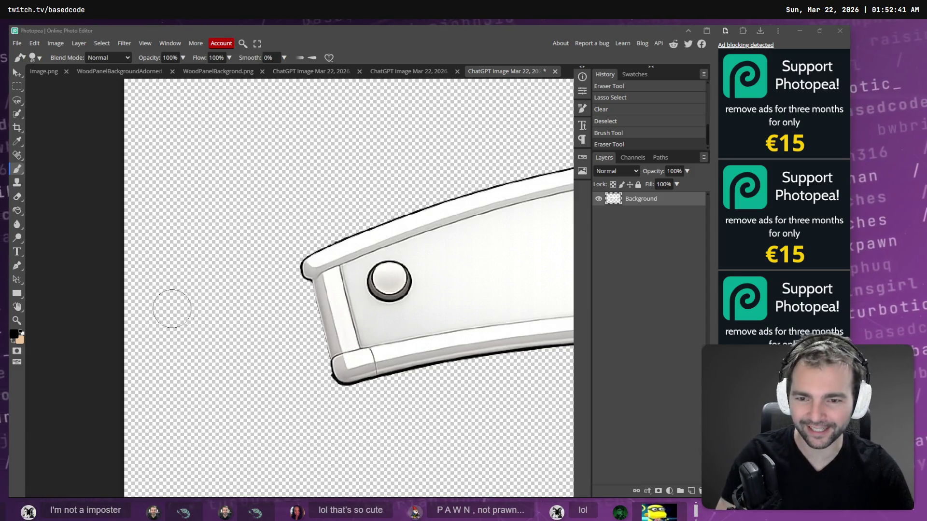
left_click(283, 302)
key("ctrl+z")
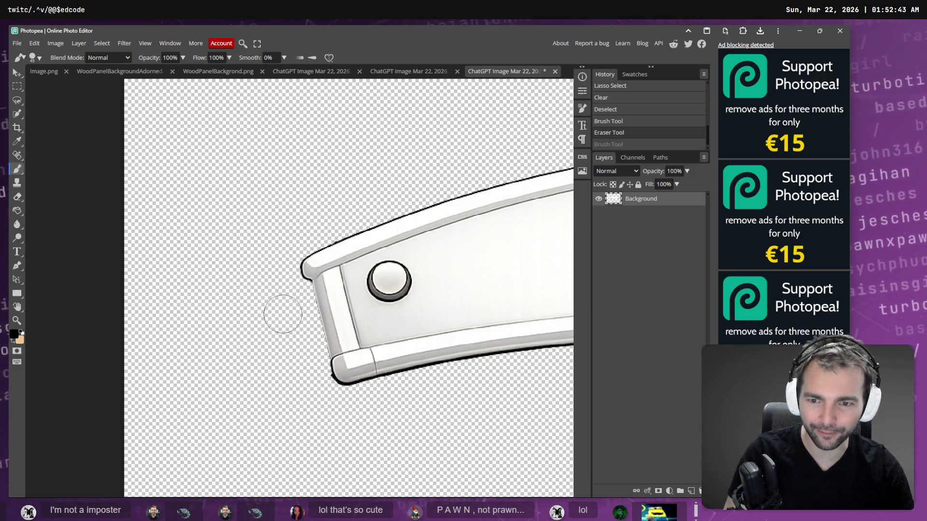
scroll(321, 309, "up", 5)
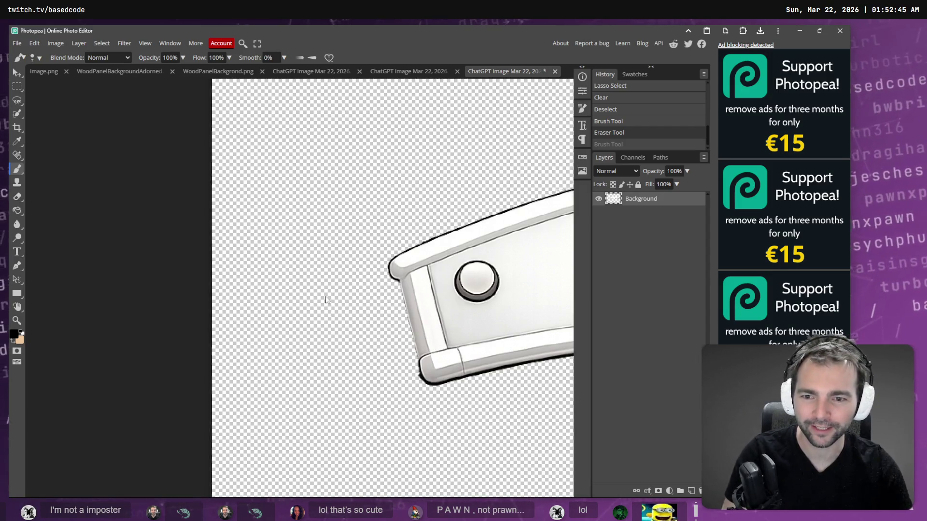
key("bracketleft")
key("bracketleft")
key("bracketleft")
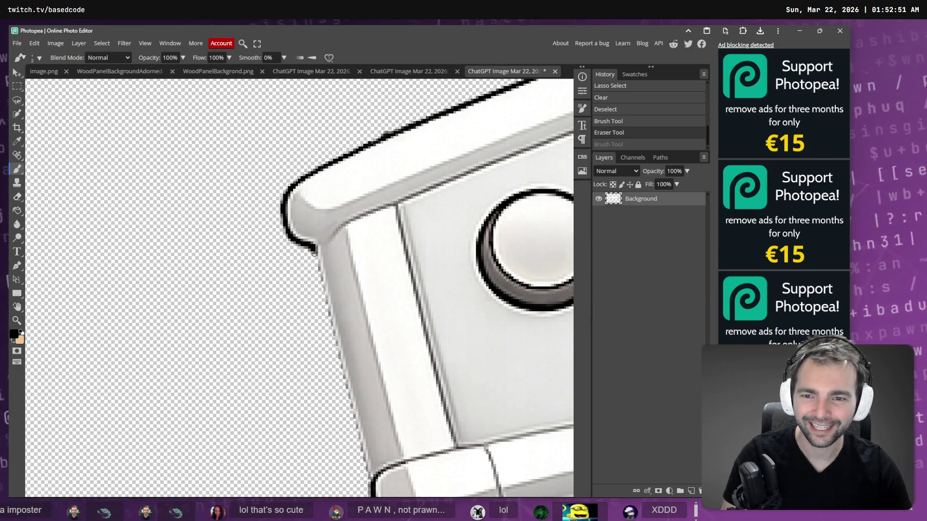
left_click_drag(313, 250, 312, 209)
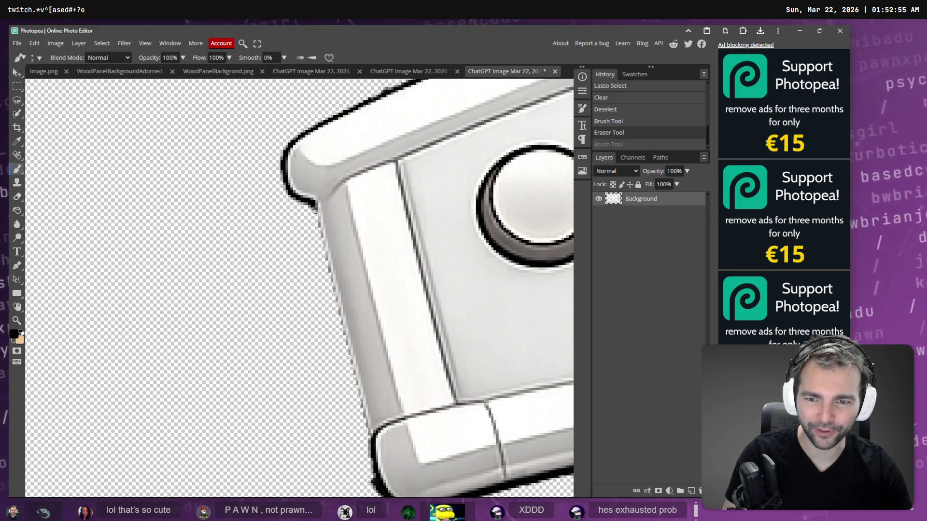
key("ctrl+shift+z")
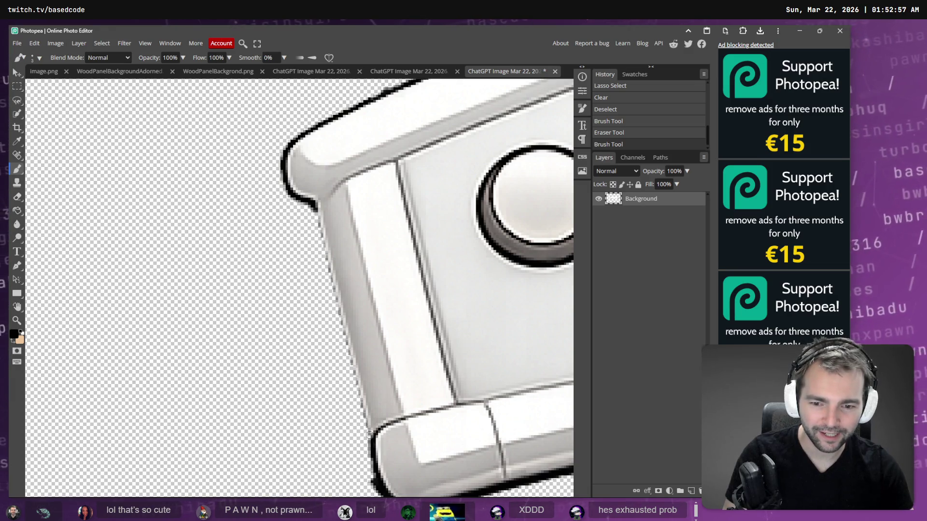
left_click(370, 433, "shift")
scroll(368, 442, "right", 5)
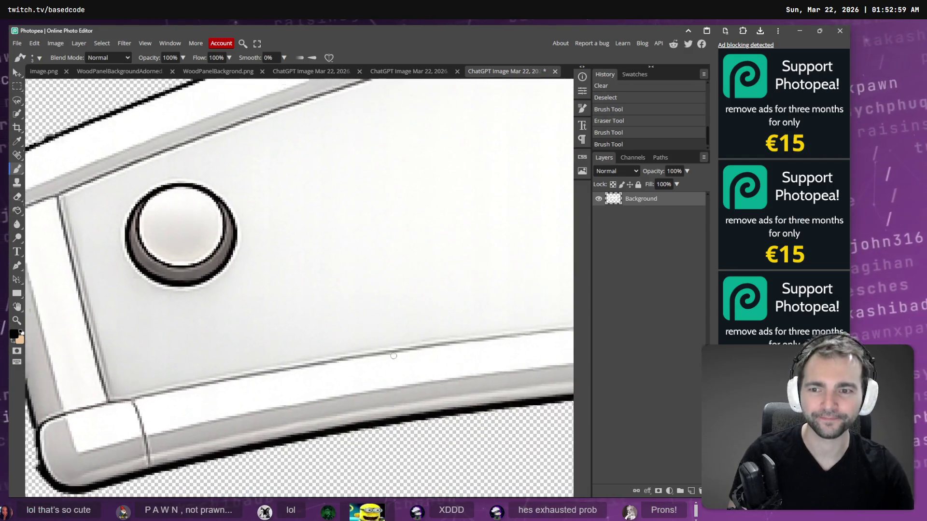
scroll(393, 356, "down", 8)
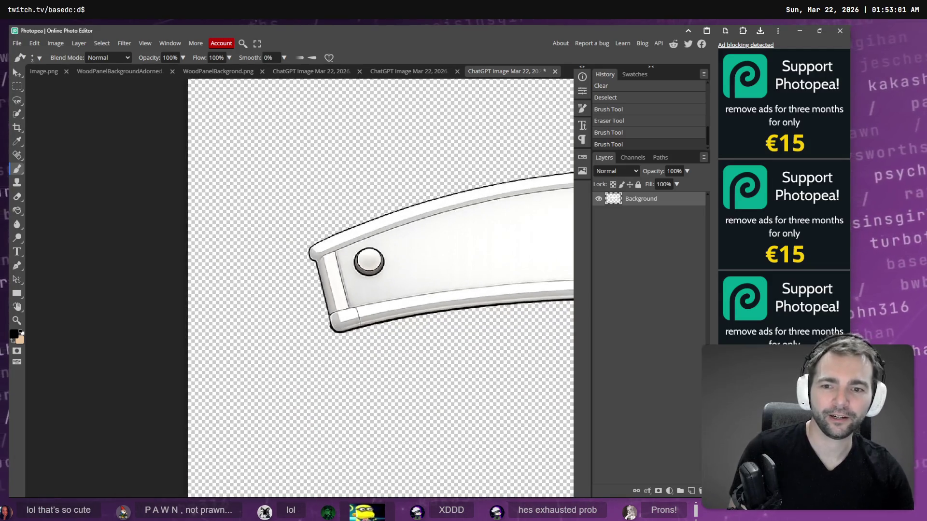
scroll(425, 340, "down", 2)
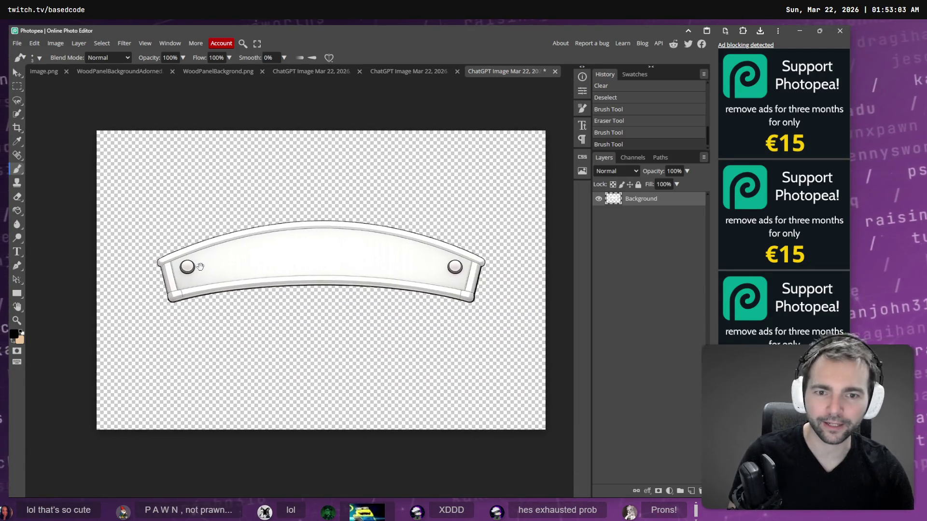
Trim the empty transparent border from around the banner image.
left_click(55, 42)
left_click(72, 234)
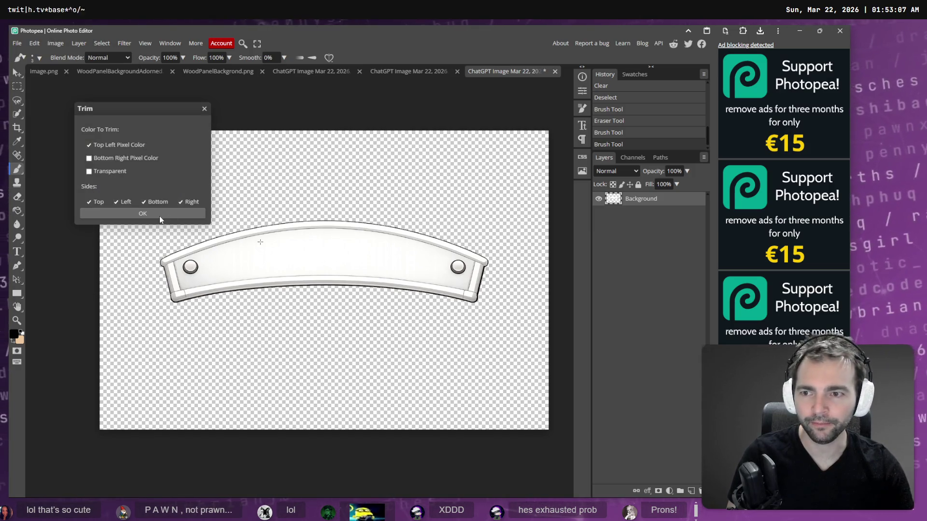
left_click(160, 214)
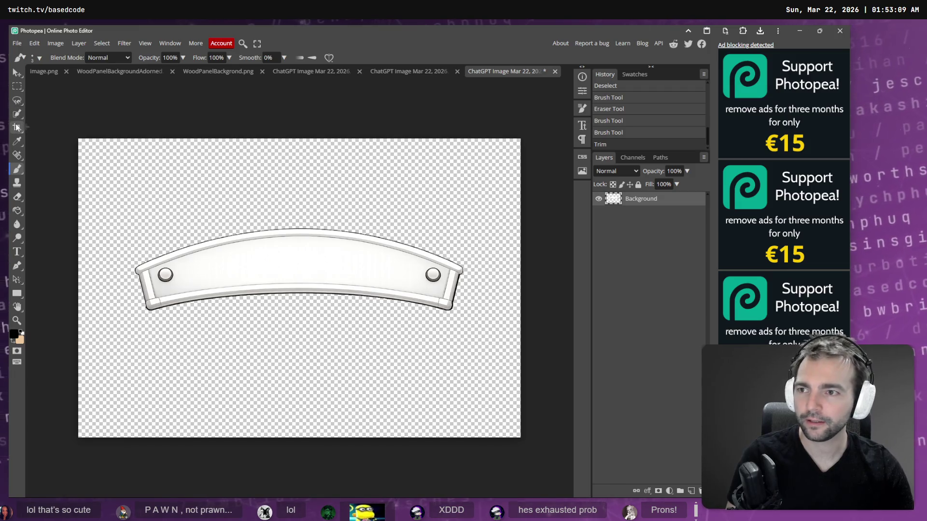
Crop the left, top, right and bottom edges in tight to the banner.
left_click(17, 128)
left_click_drag(72, 285, 132, 288)
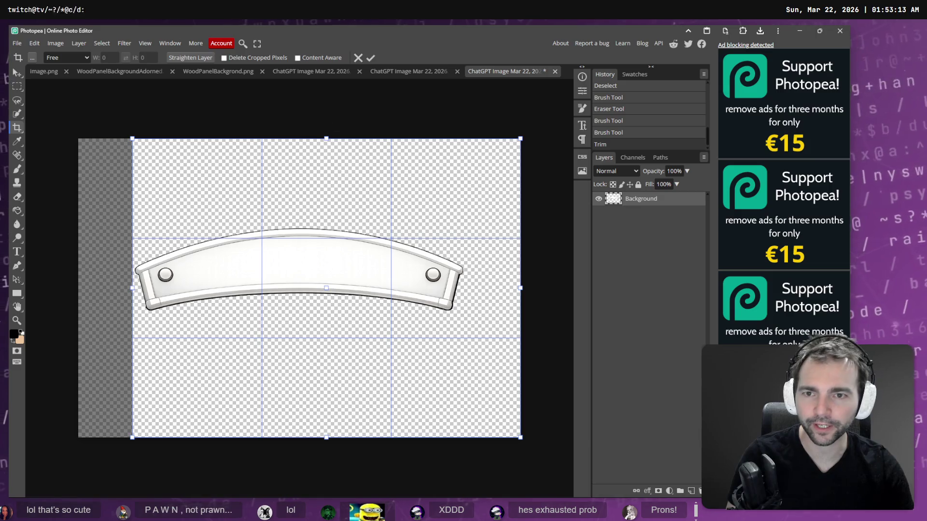
mouse_move(326, 136)
left_mouse_down()
mouse_move(336, 203)
mouse_move(352, 225)
left_mouse_up()
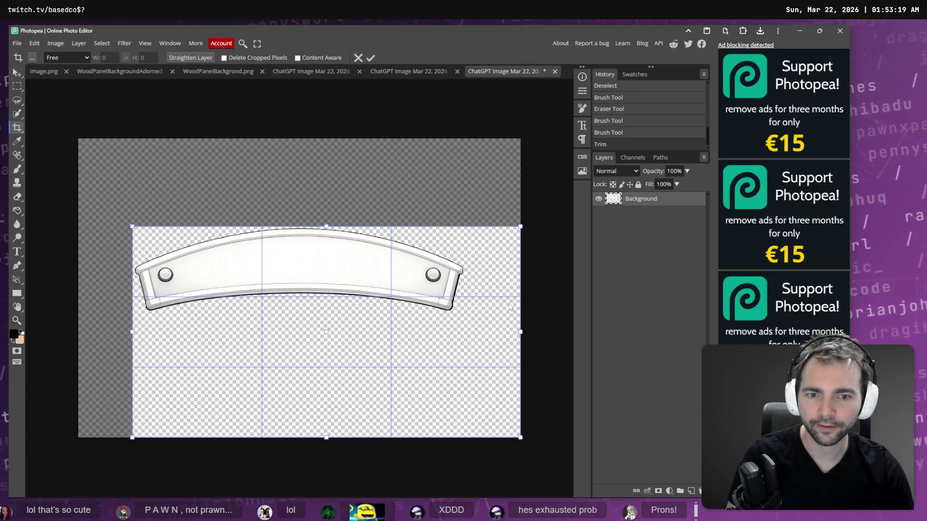
left_click_drag(521, 332, 463, 325)
left_click_drag(298, 436, 329, 312)
left_click_drag(133, 269, 133, 268)
key("Return")
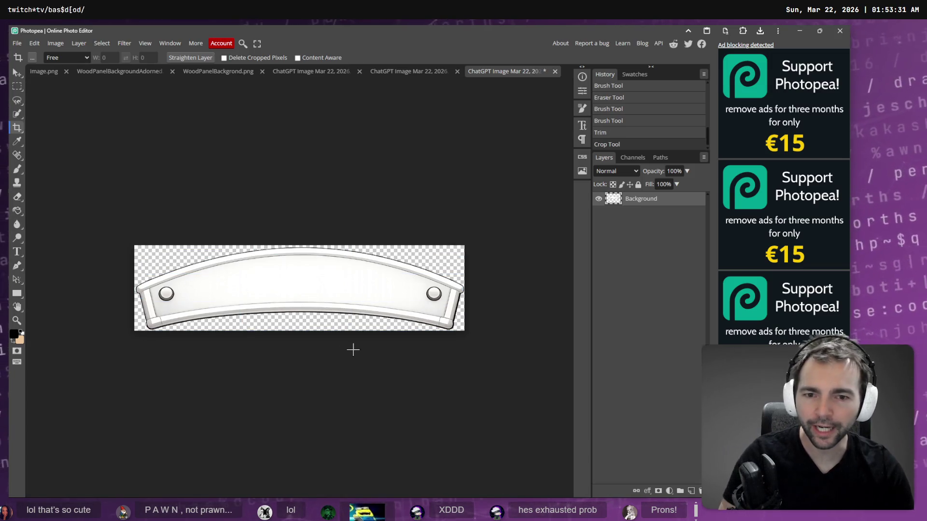
Redraw a tighter crop box around the whole banner and apply it.
left_click_drag(124, 240, 539, 410)
mouse_move(134, 246)
left_mouse_down()
mouse_move(572, 425)
mouse_move(489, 403)
mouse_move(377, 331)
left_mouse_up()
scroll(379, 343, "left", 3)
scroll(503, 313, "up", 5)
left_click_drag(473, 277, 473, 276)
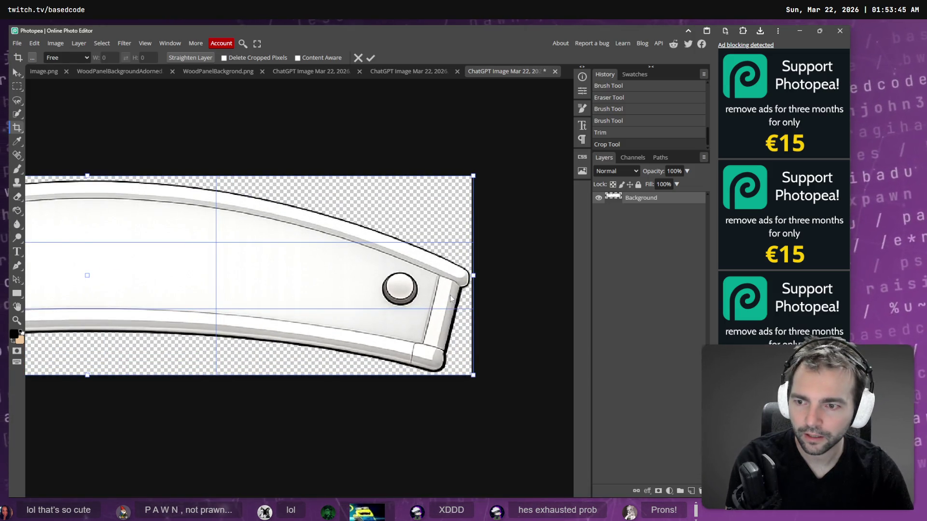
key("Return")
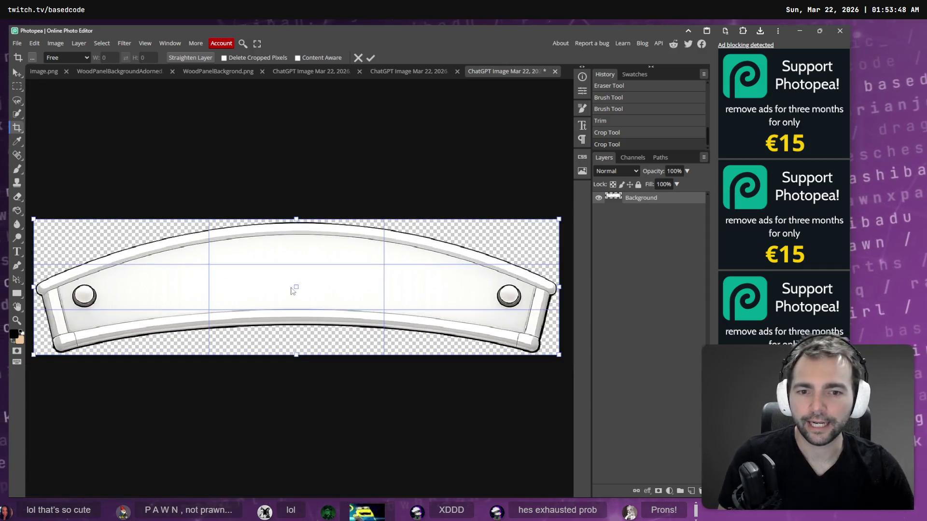
scroll(292, 290, "down", 1)
left_click(17, 43)
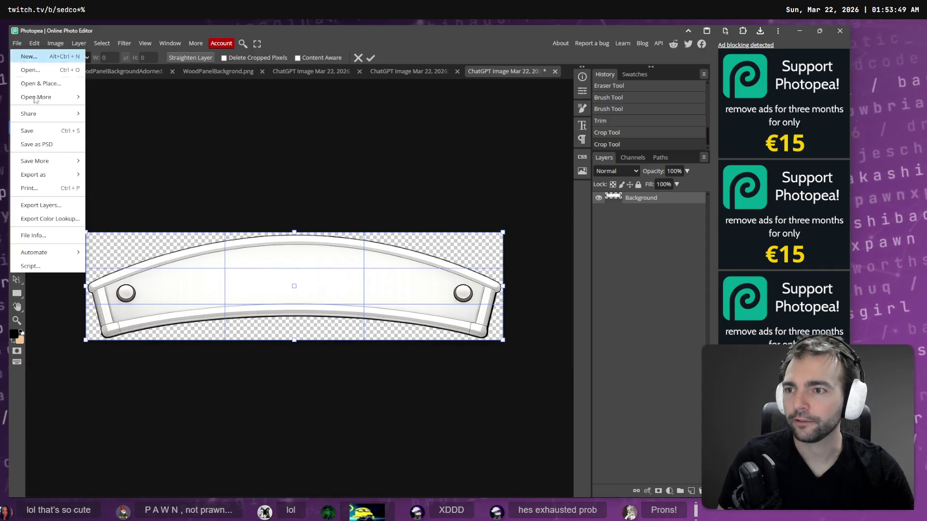
Export the cropped banner as a PNG named Banner.
mouse_move(77, 174)
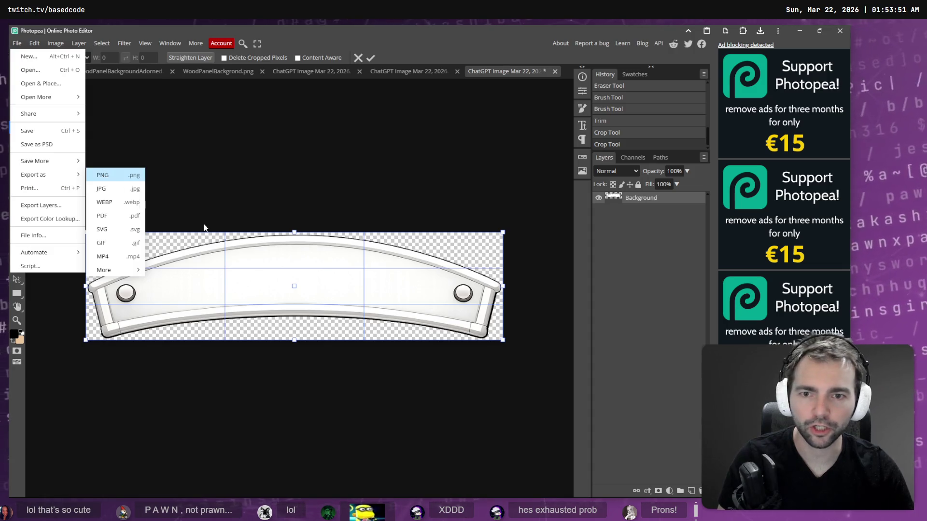
left_click(340, 139)
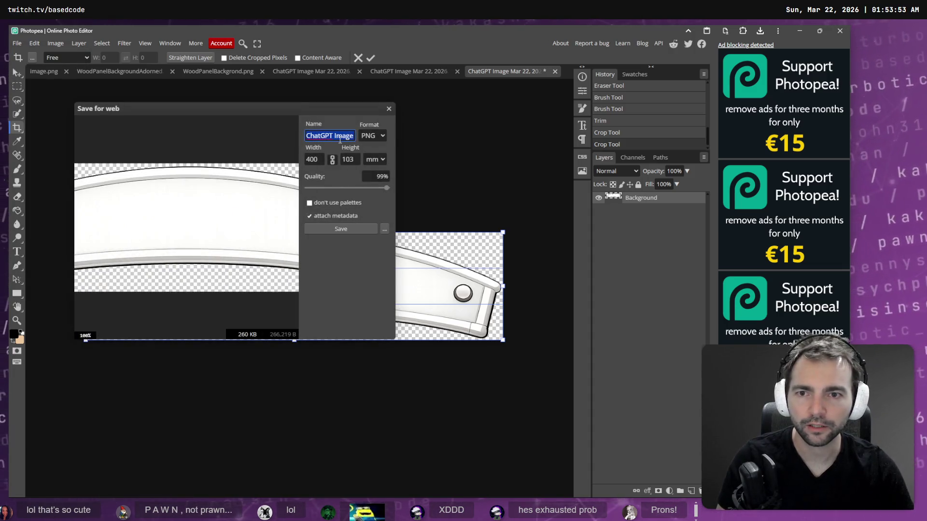
type("Banner")
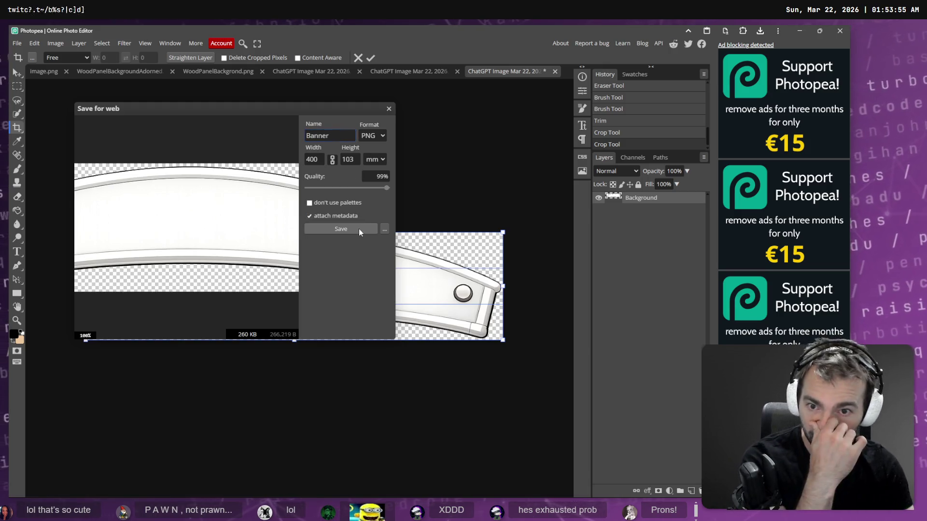
left_click(358, 229)
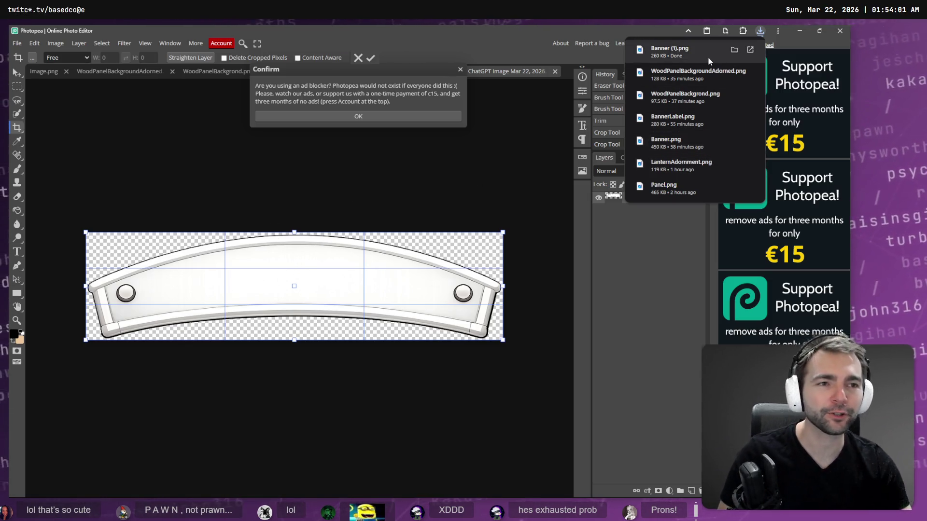
Move the downloaded Banner (1).png into the Godot project's Elements folder.
left_click(753, 51)
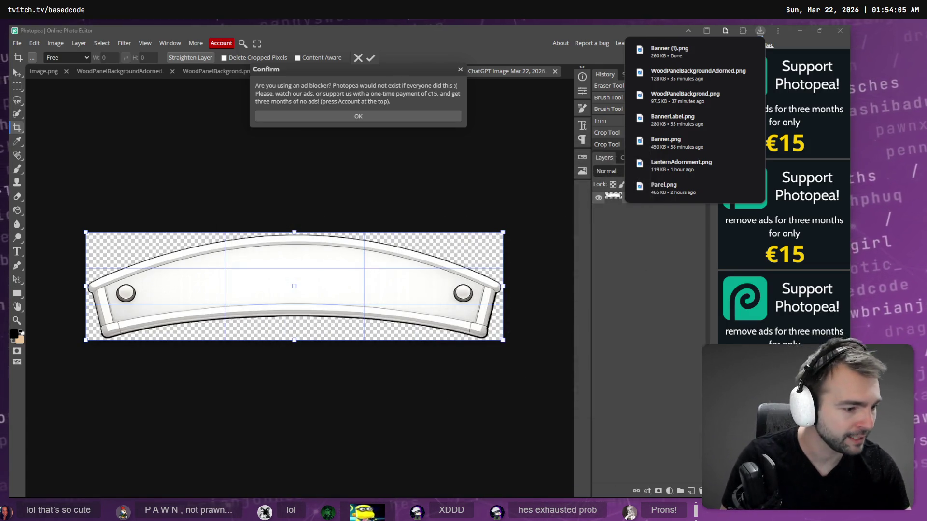
key("alt+Tab")
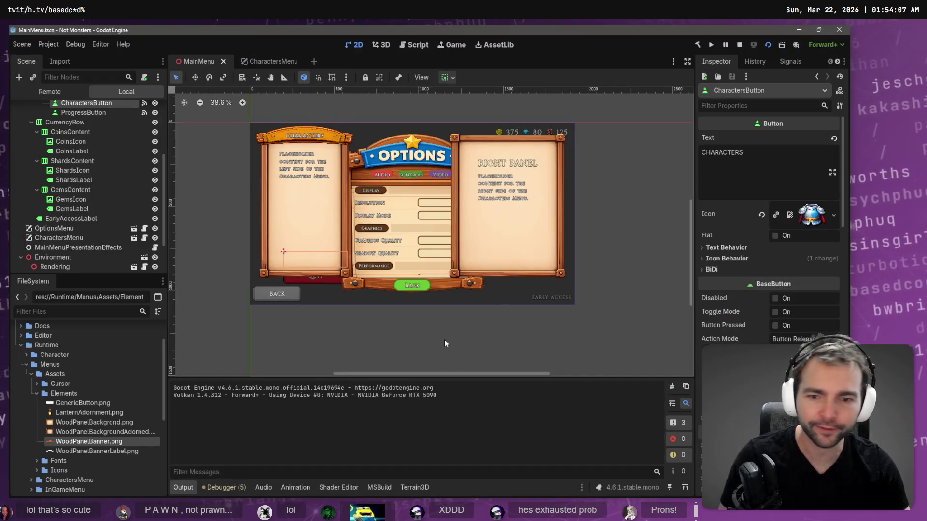
key("alt+Tab")
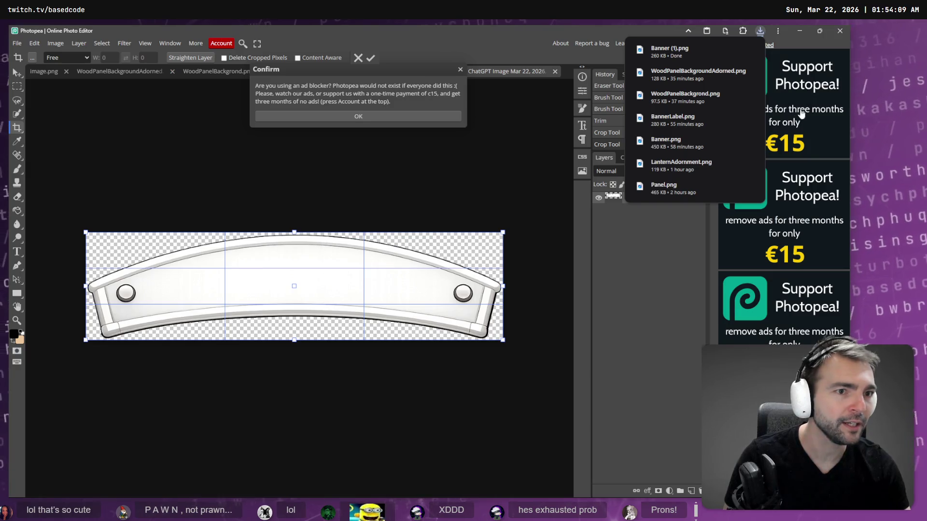
left_click_drag(648, 110, 610, 181)
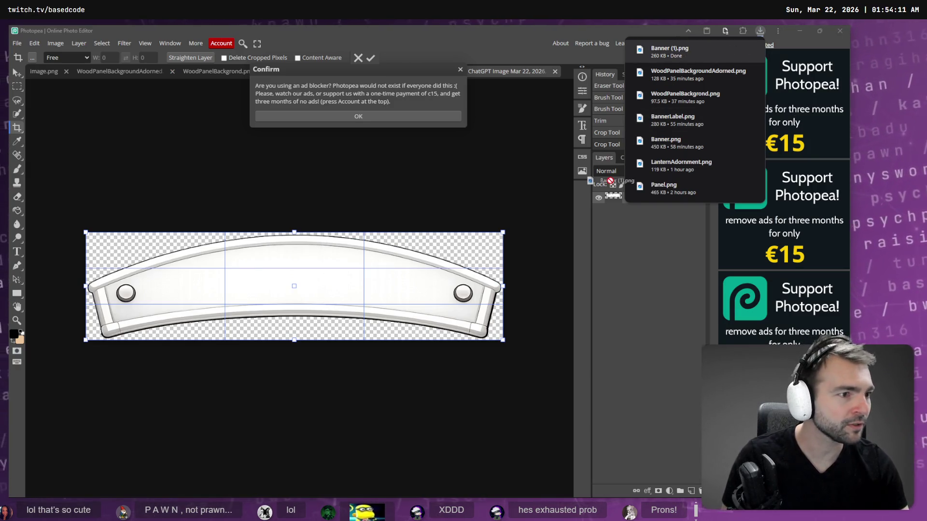
key("alt+Tab")
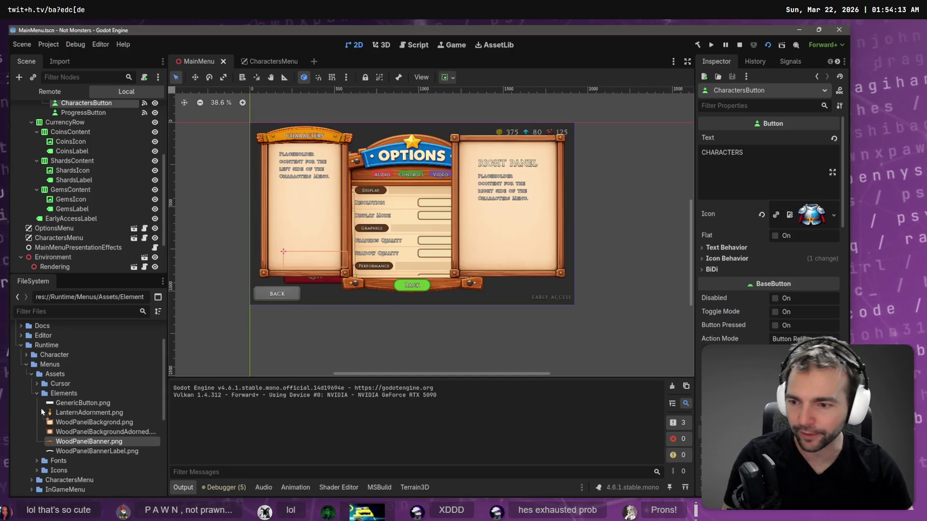
left_click_drag(74, 396, 75, 394)
right_click(74, 394)
left_click(129, 489)
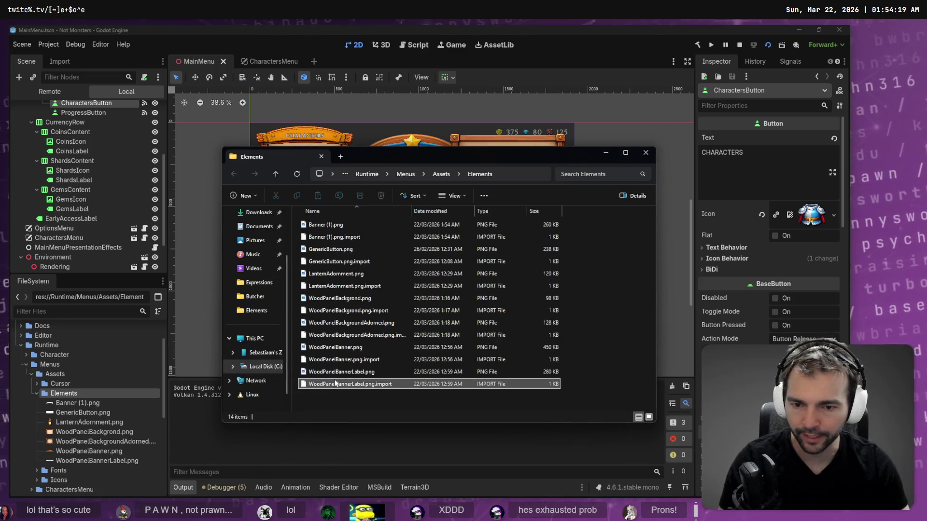
Back up the old WoodPanelBannerLabel.png by renaming it to WoodPanelBannerLabel.png_.
left_click(334, 383)
key("F2")
key("ctrl+c")
left_click(340, 225)
key("F2")
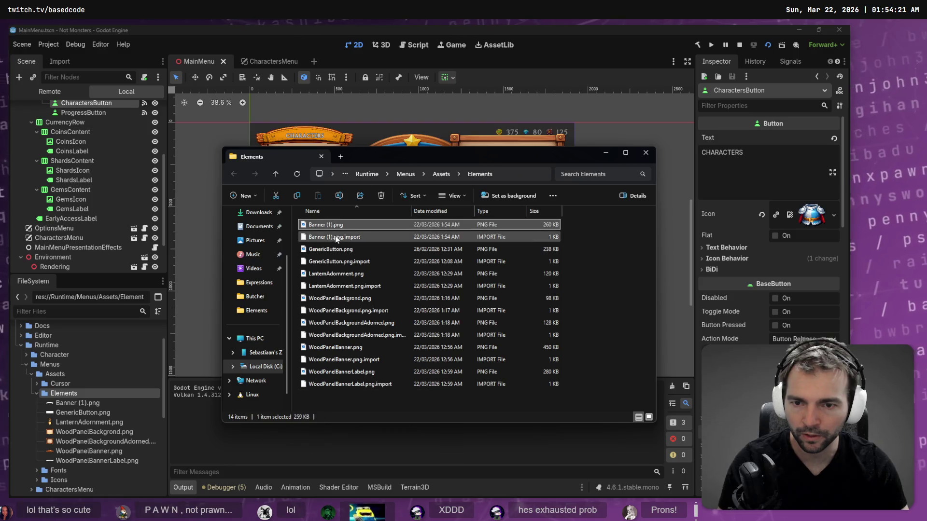
key("ctrl+v")
key("BackSpace")
key("BackSpace")
key("BackSpace")
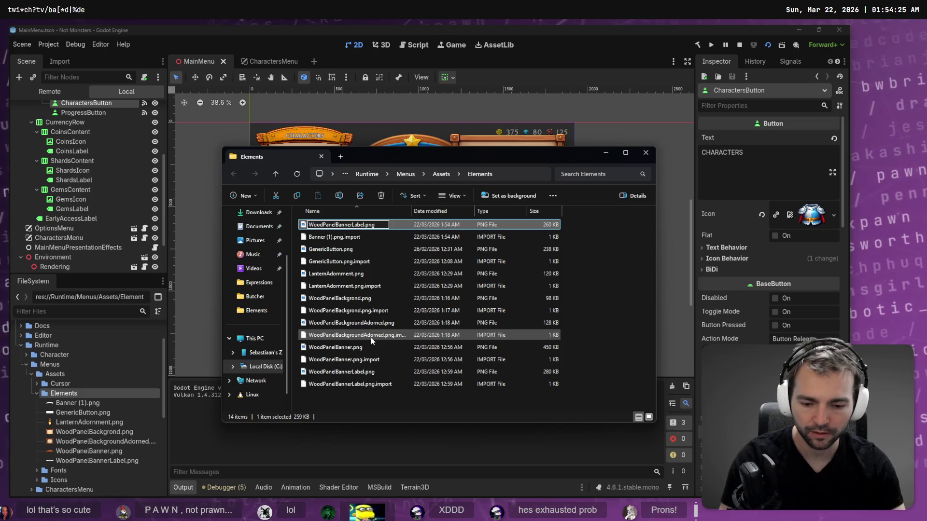
key("Escape")
left_click(390, 374)
key("F2")
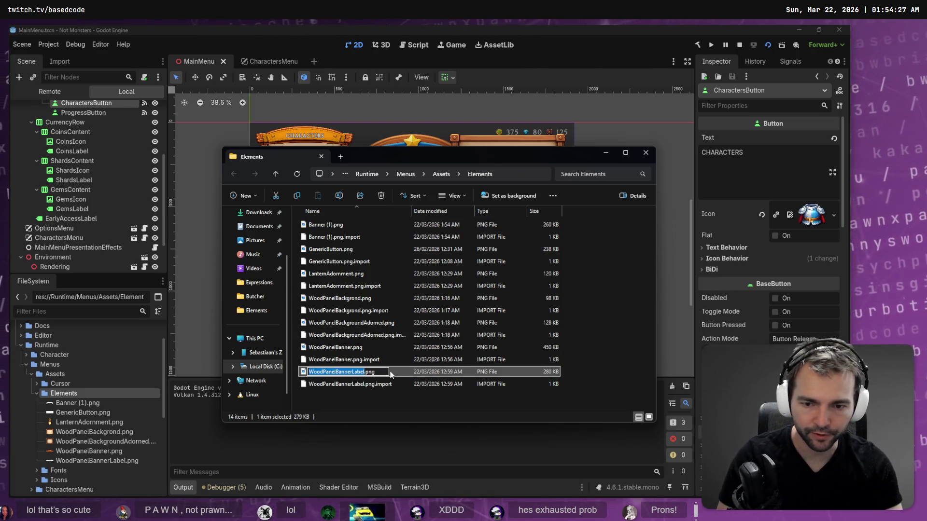
key("Return")
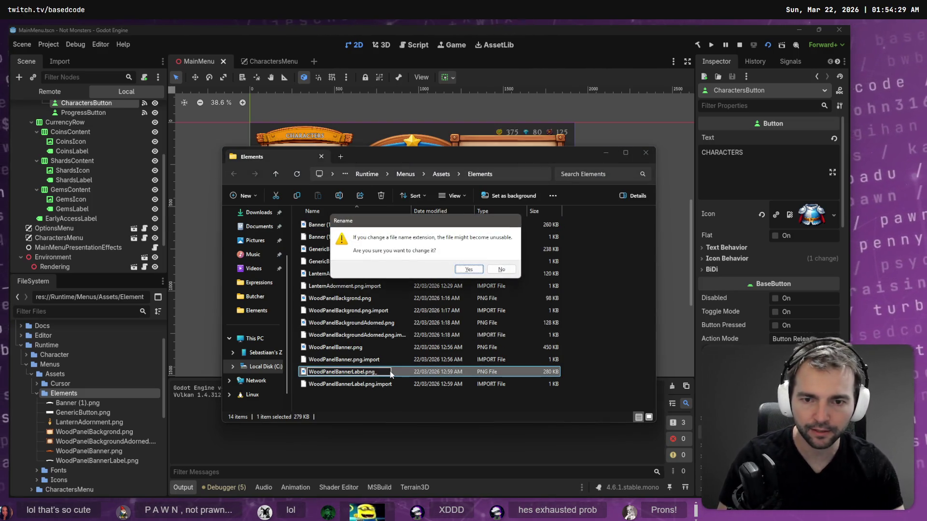
key("Return")
Rename Banner (1).png to WoodPanelBannerLabel.png.
left_click(333, 211)
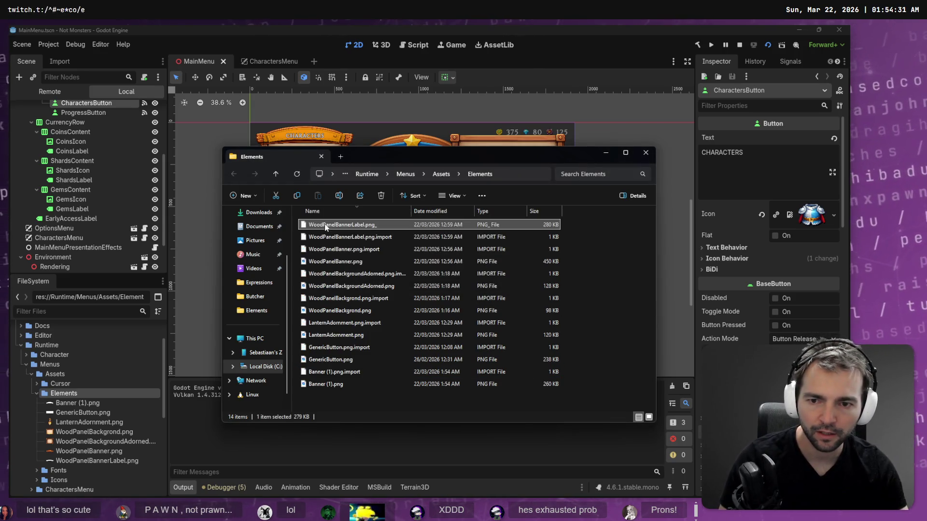
left_click(325, 384)
key("F2")
key("ctrl+v")
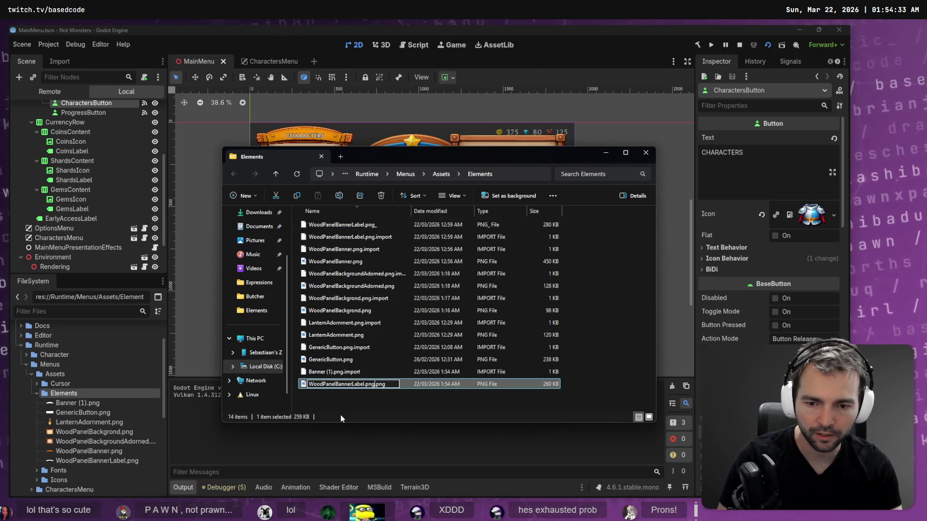
key("Delete")
key("Delete")
key("Return")
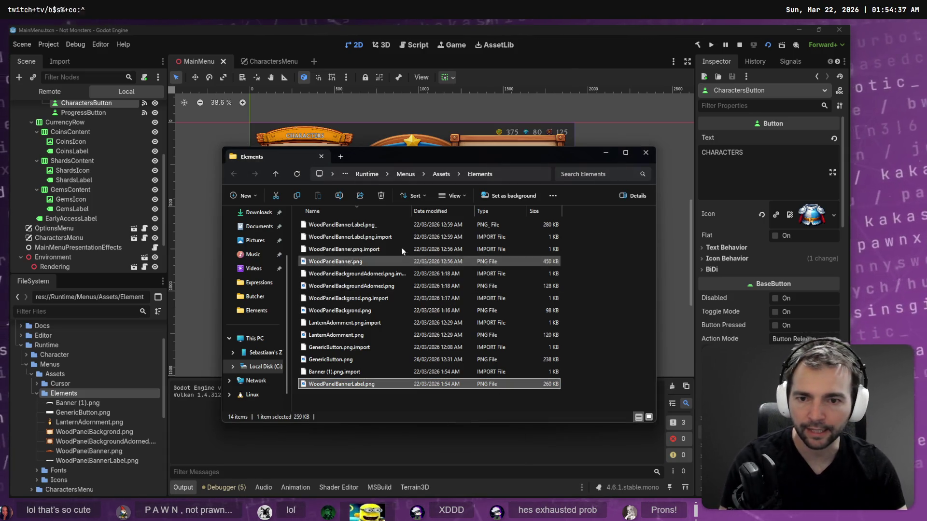
left_click(398, 226)
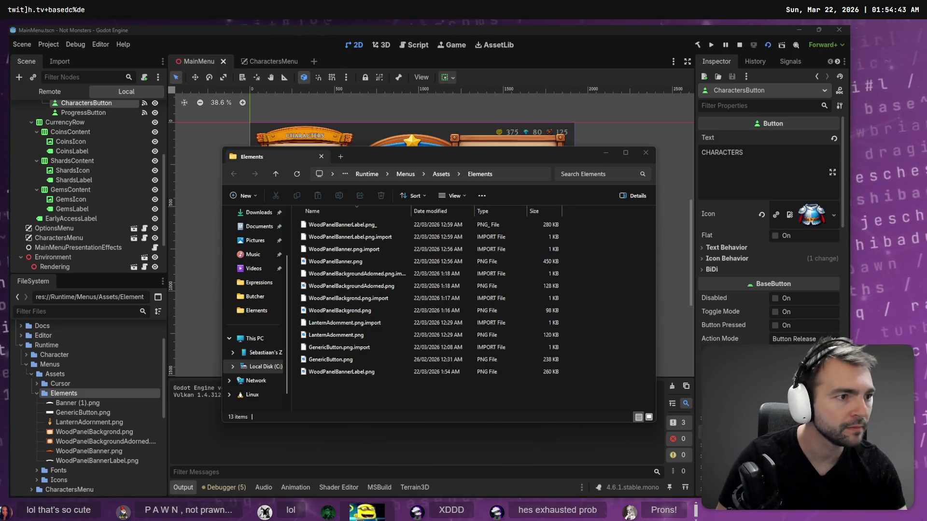
key("alt+Tab")
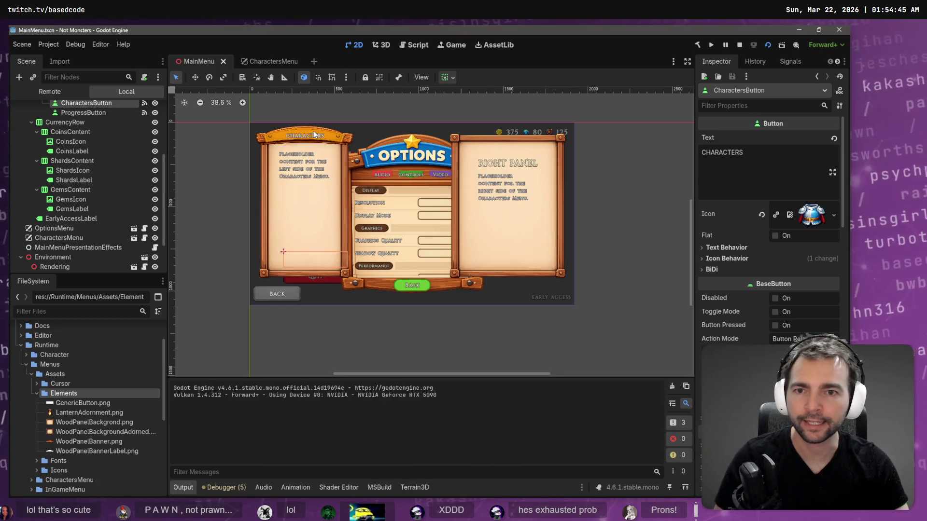
Frame the main menu banner, then open CharactersMenu and select its CHARACTERS banner texture node.
scroll(331, 150, "down", 3)
scroll(313, 121, "up", 9)
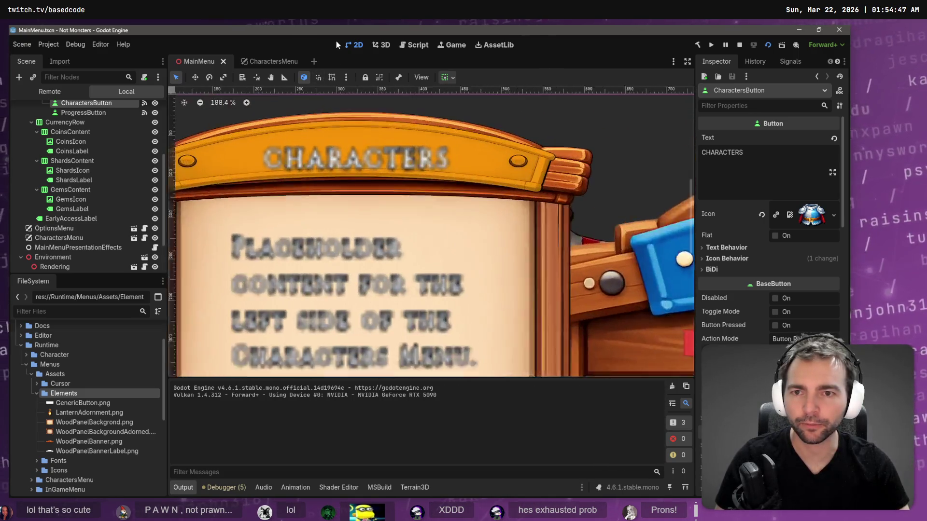
scroll(357, 132, "down", 1)
left_click_drag(358, 132, 392, 166)
left_click(240, 191)
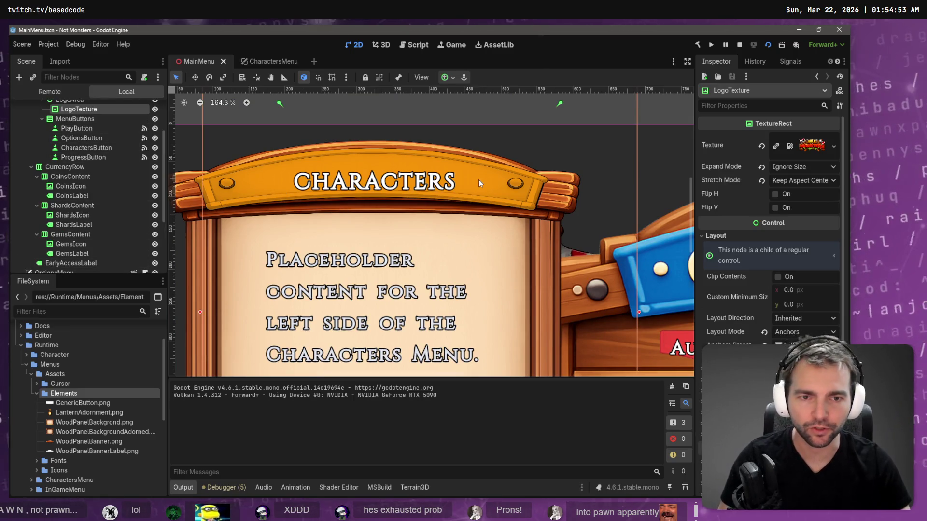
scroll(109, 169, "up", 2)
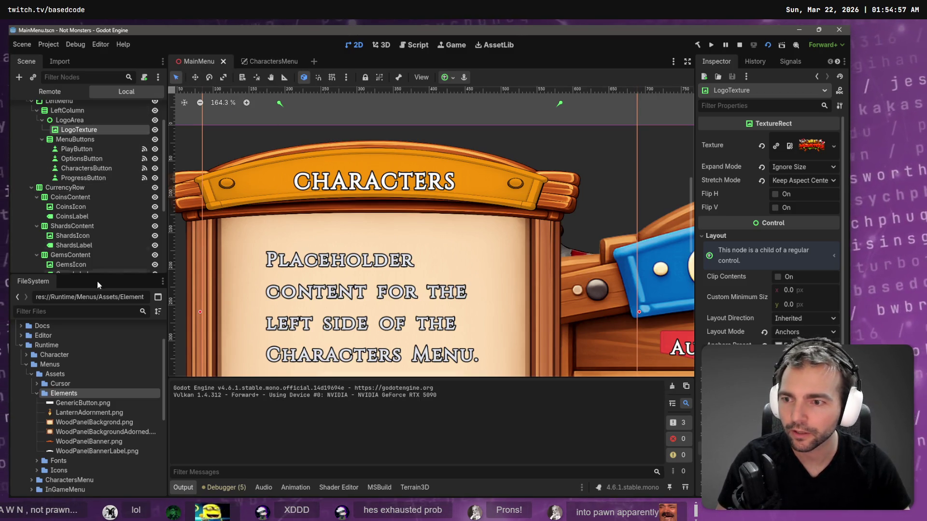
scroll(65, 222, "down", 5)
left_click(279, 64)
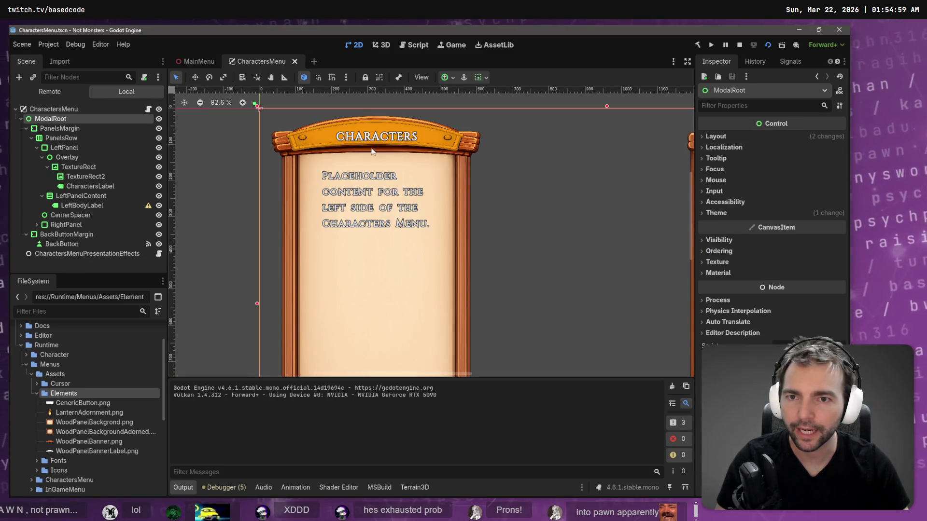
left_click(372, 152)
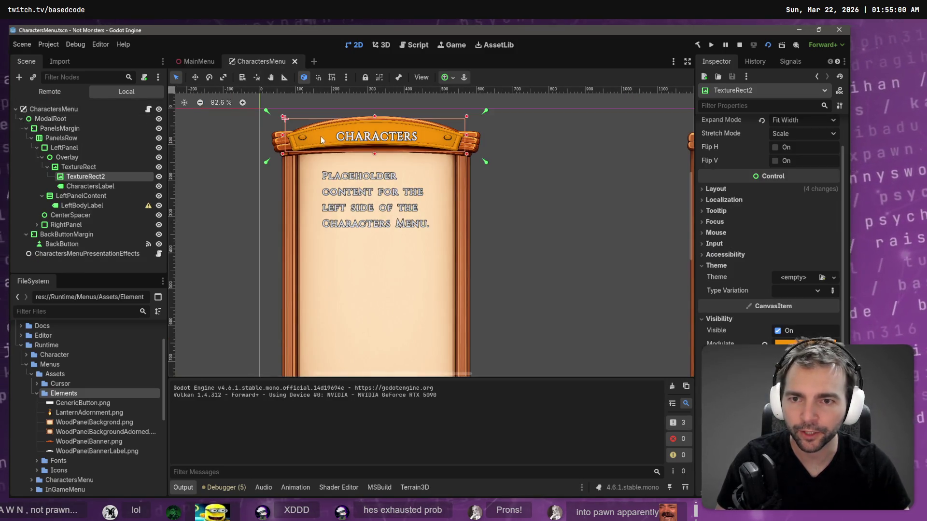
Reset TextureRect2's Layout Size, undoing the oversized stretch of the overlay.
left_click(732, 189)
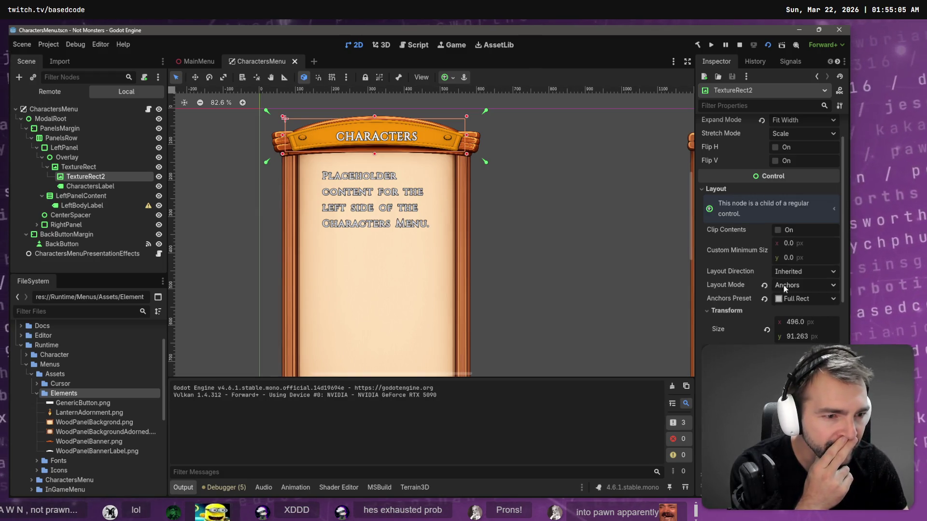
left_click(767, 331)
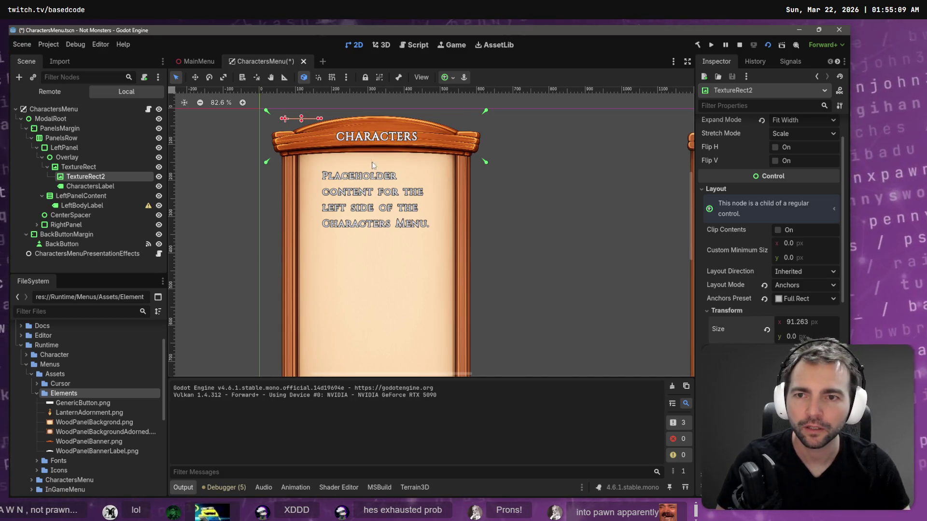
left_click_drag(319, 118, 328, 137)
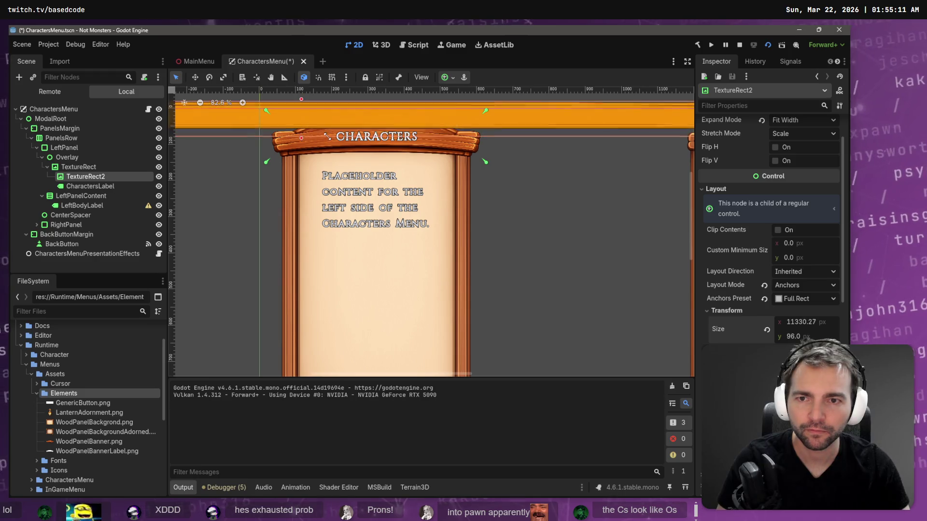
right_click(718, 332)
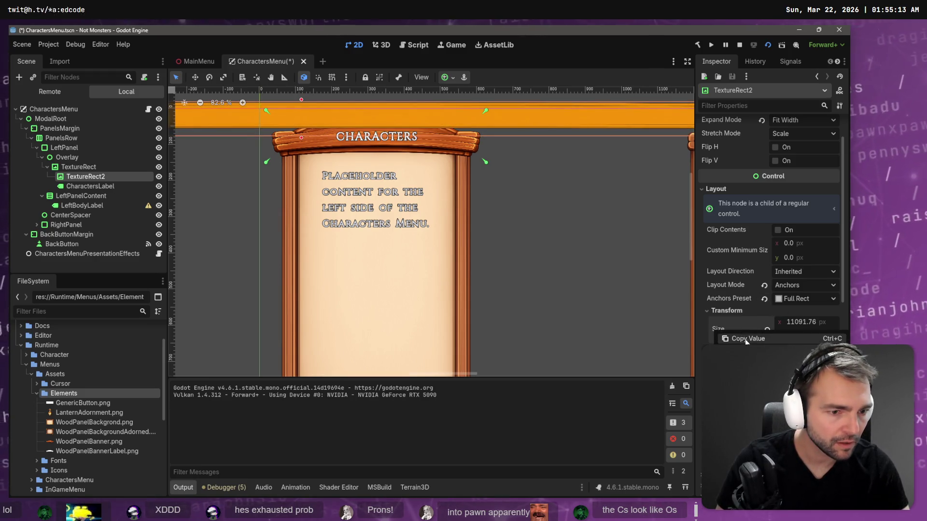
key("ctrl+z")
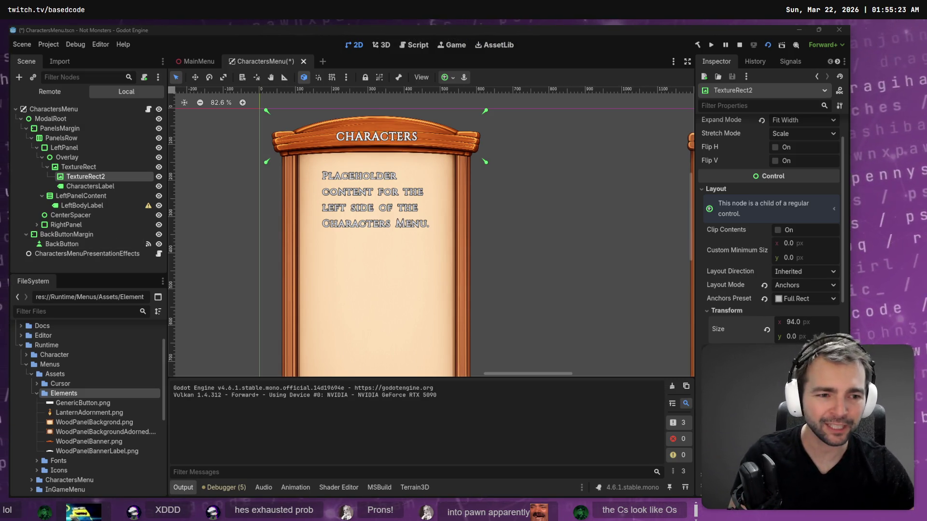
Reselect TextureRect2 and review its layout settings in the Inspector.
left_click(87, 158)
left_click(94, 176)
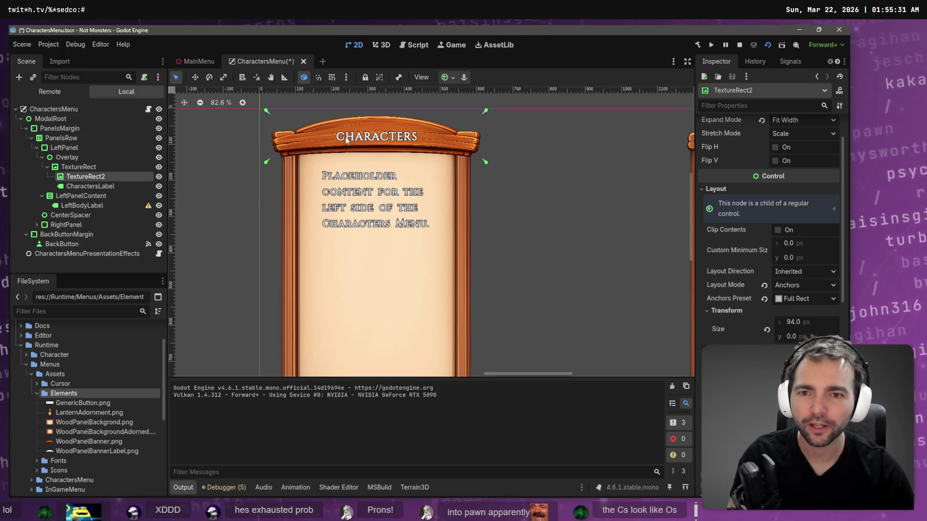
scroll(323, 188, "up", 2)
scroll(323, 188, "up", 8)
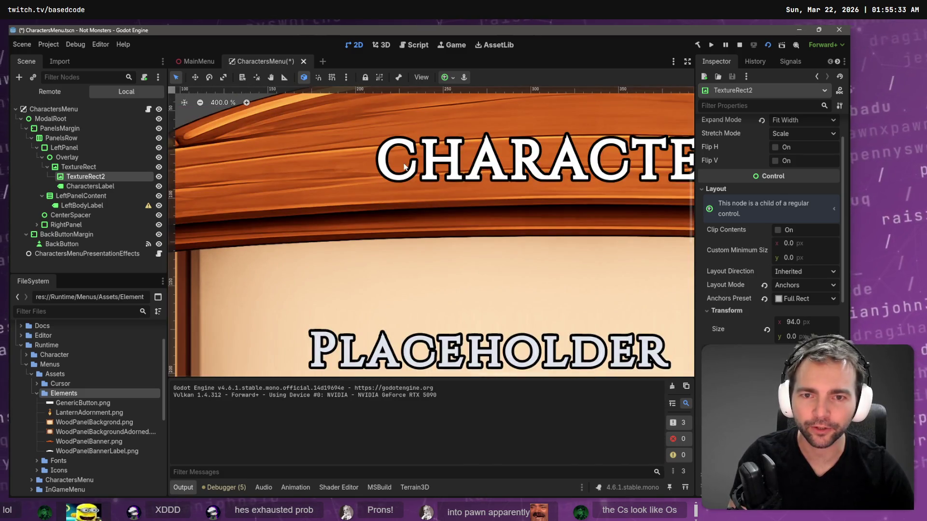
scroll(415, 169, "down", 2)
scroll(425, 179, "down", 5)
scroll(436, 186, "up", 4)
scroll(436, 187, "down", 5)
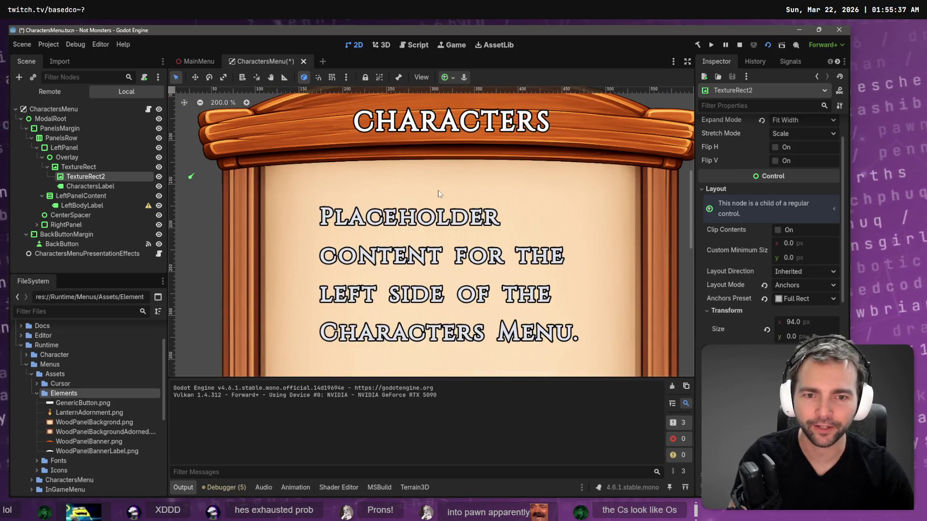
scroll(437, 187, "down", 1)
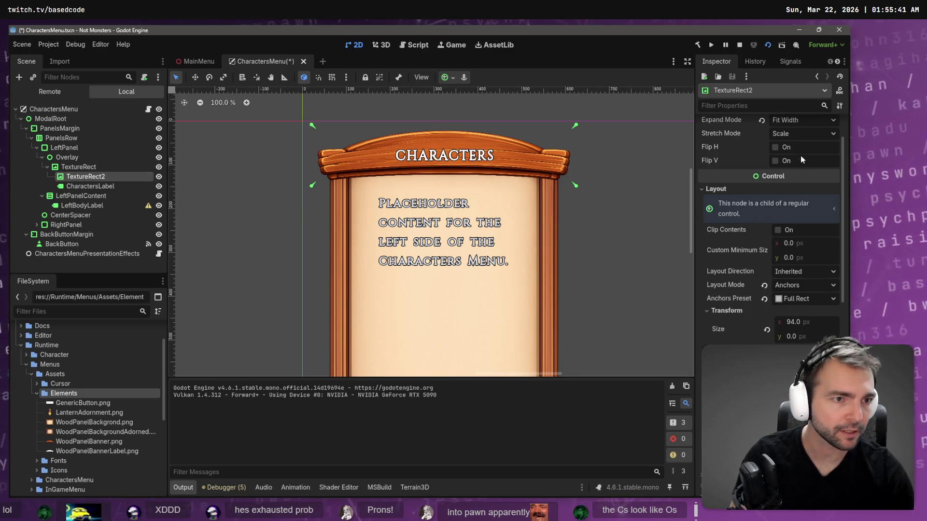
left_click(446, 77)
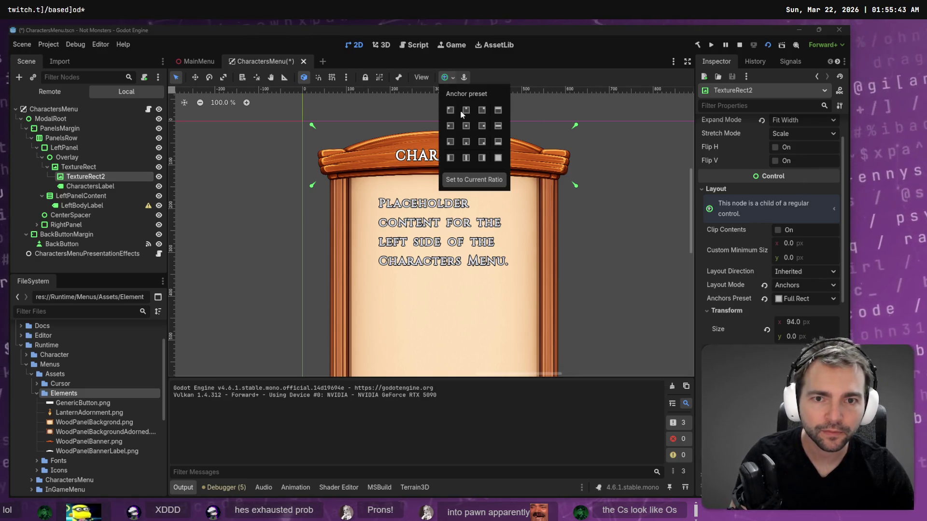
Apply Full Rect anchors, shrink TextureRect2 to about 441 × 90 px and nudge it down.
left_click(498, 159)
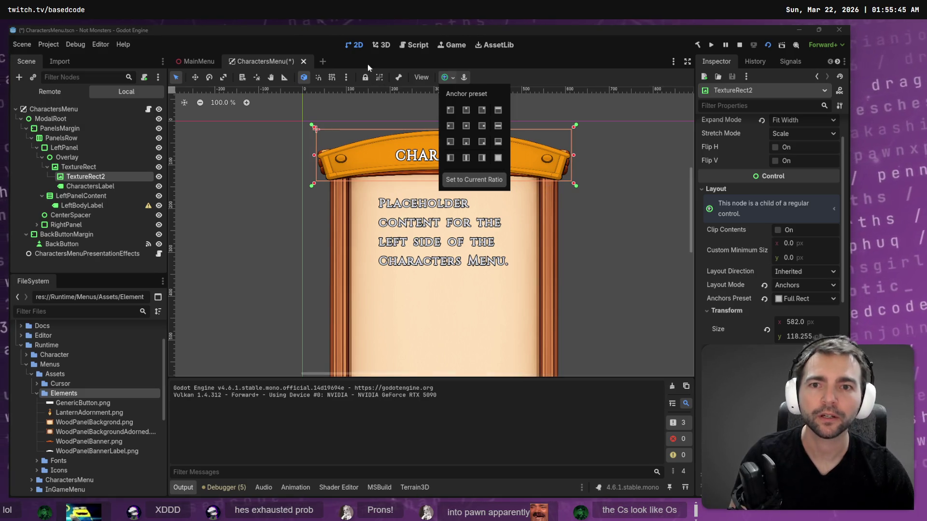
left_click(558, 173)
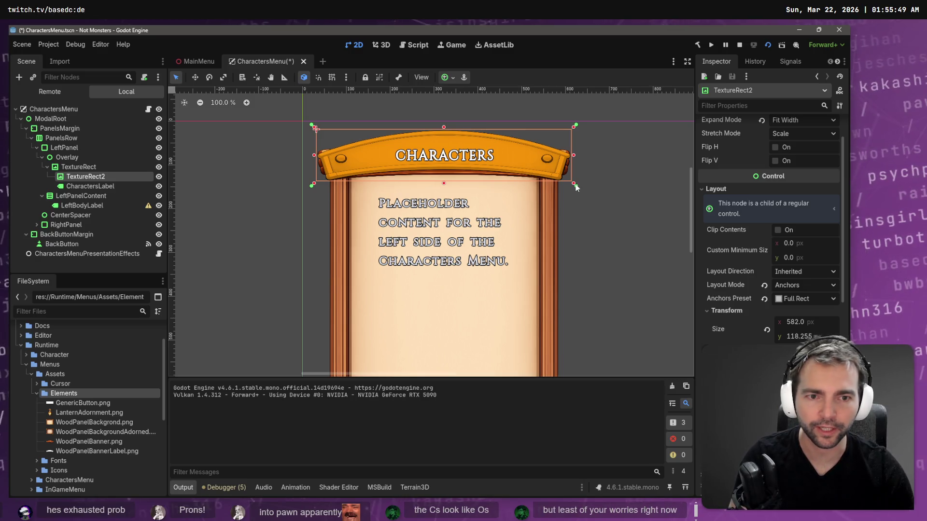
left_click_drag(575, 186, 555, 178)
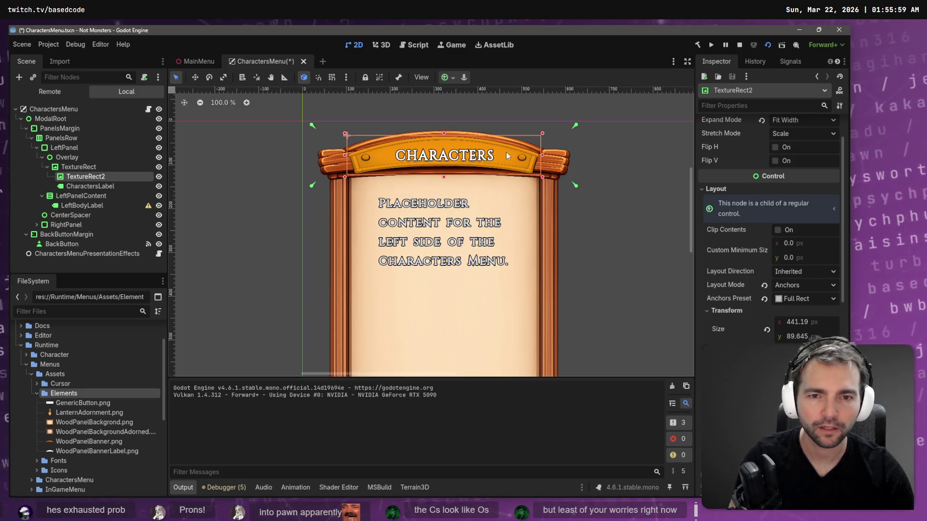
left_click_drag(505, 153, 507, 153)
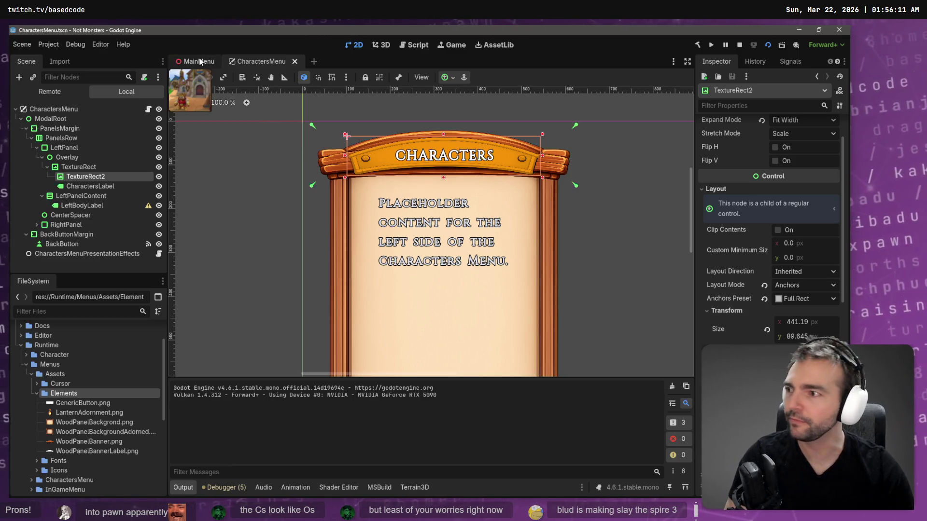
Switch to the MainMenu scene to compare its layout.
key("ctrl+Tab")
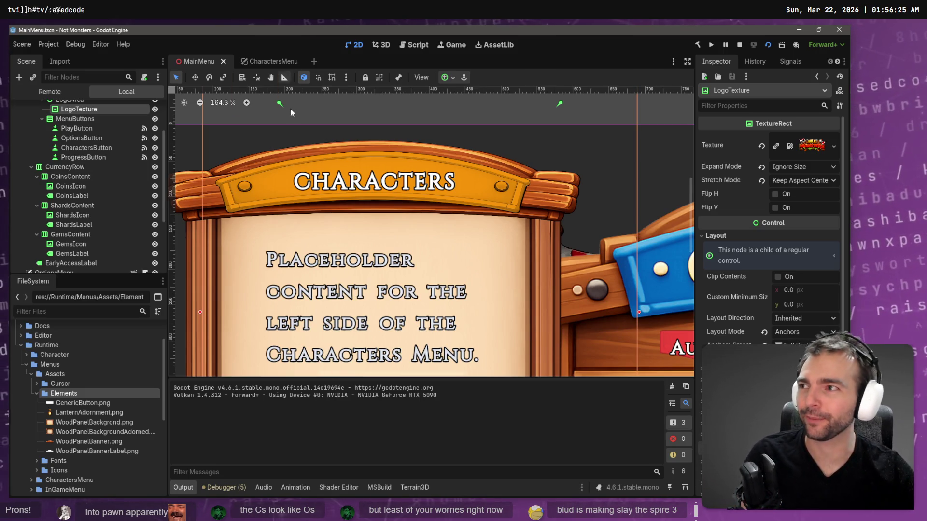
mouse_move(268, 56)
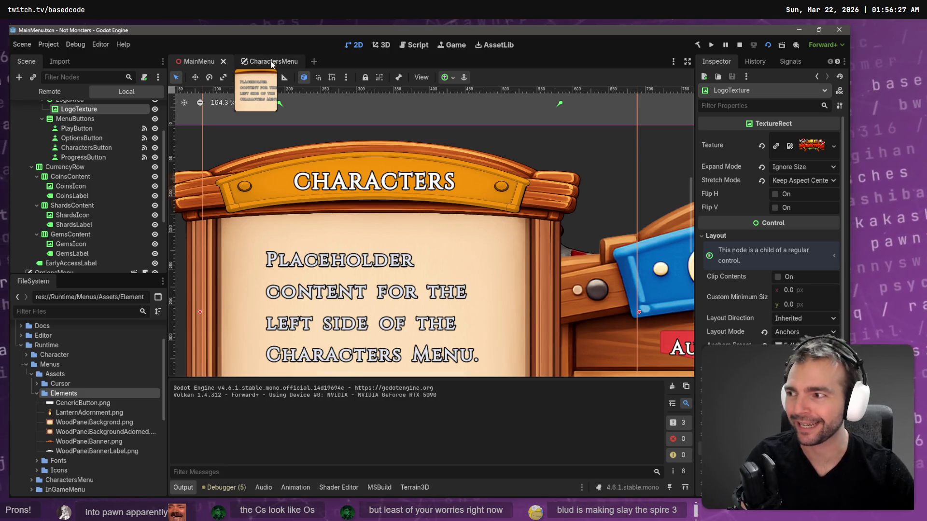
scroll(500, 327, "down", 3)
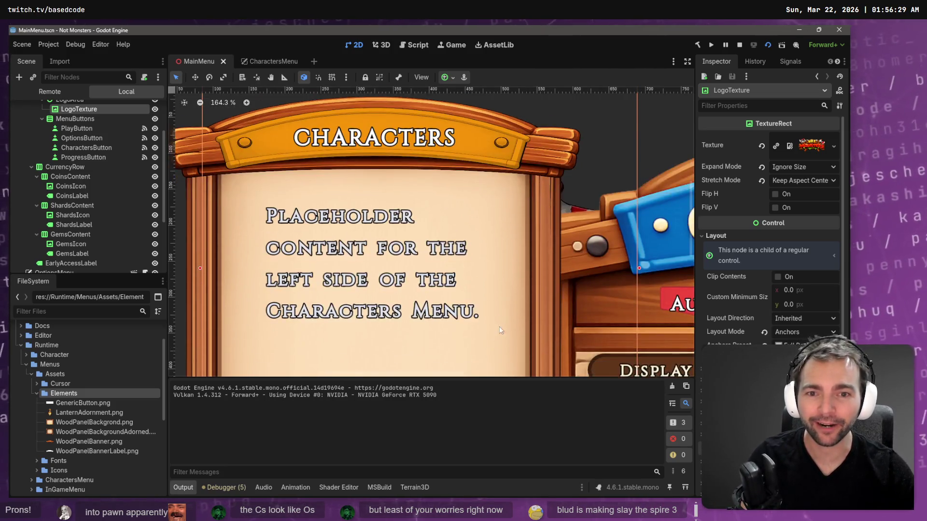
scroll(563, 323, "down", 10)
scroll(530, 313, "up", 6)
scroll(530, 317, "down", 1)
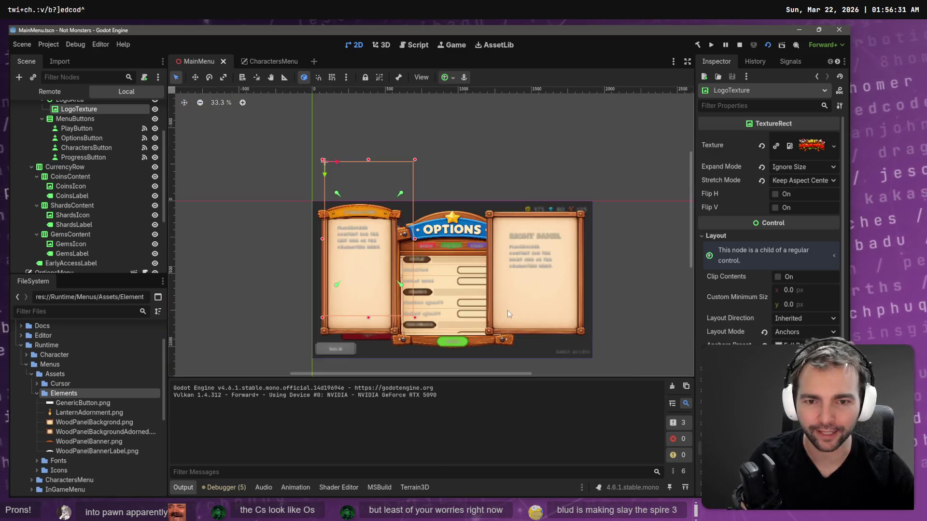
scroll(478, 285, "down", 2)
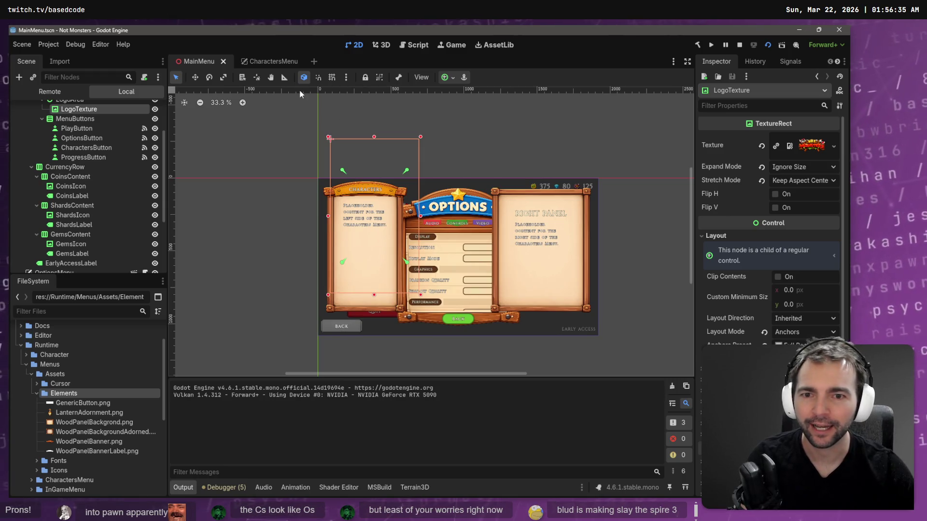
Return to CharactersMenu, deselect the banner node, then go back to MainMenu.
left_click(259, 62)
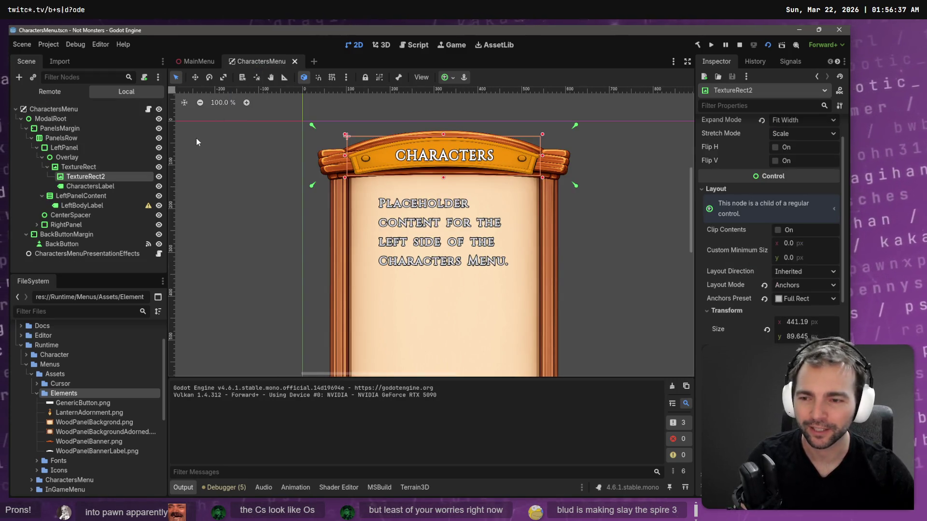
left_click(212, 137)
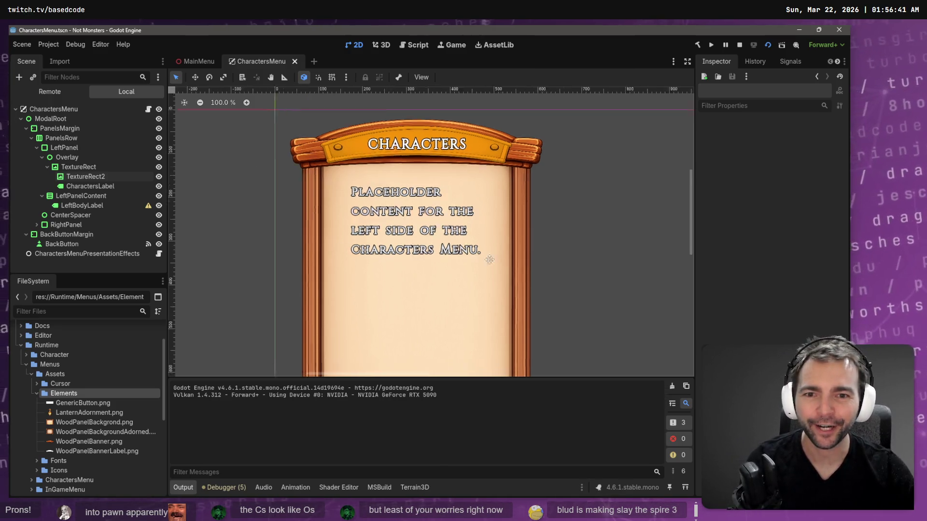
scroll(486, 256, "down", 3)
scroll(493, 259, "down", 7)
scroll(497, 259, "up", 5)
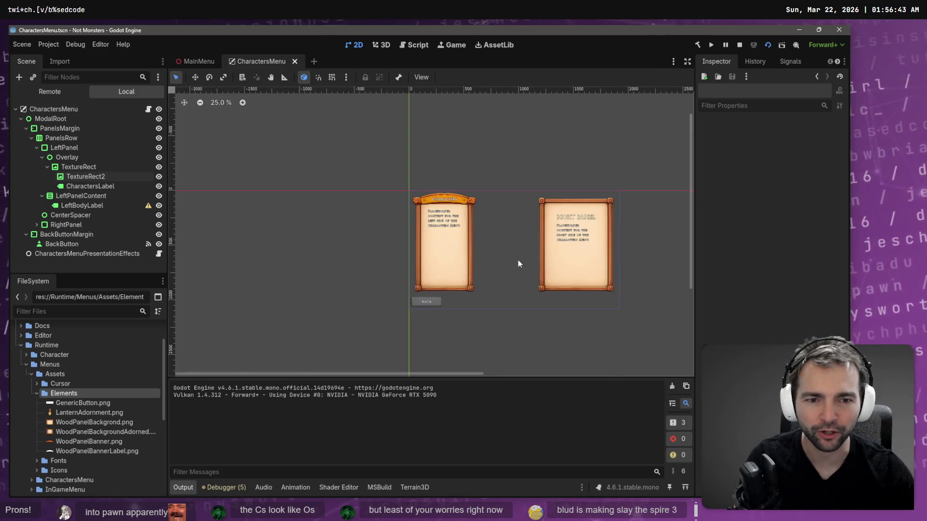
left_click(202, 62)
key("F5")
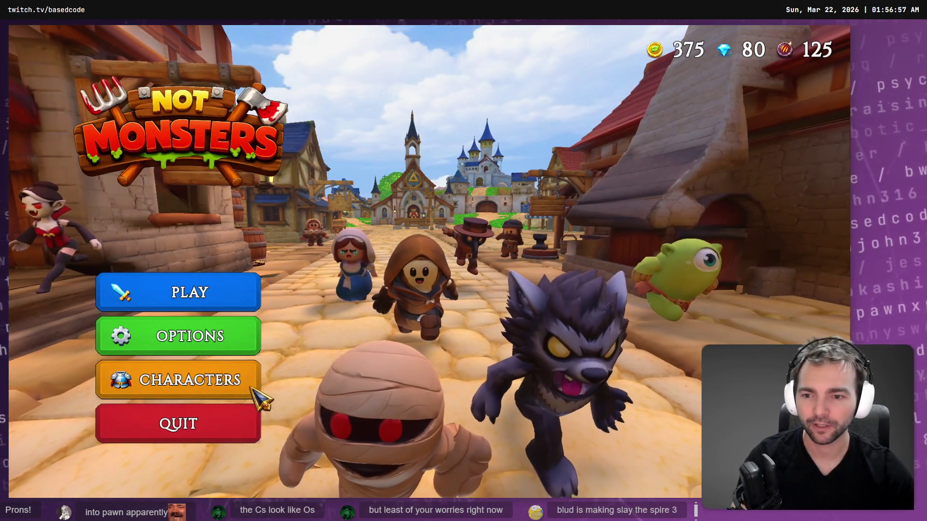
left_click(233, 384)
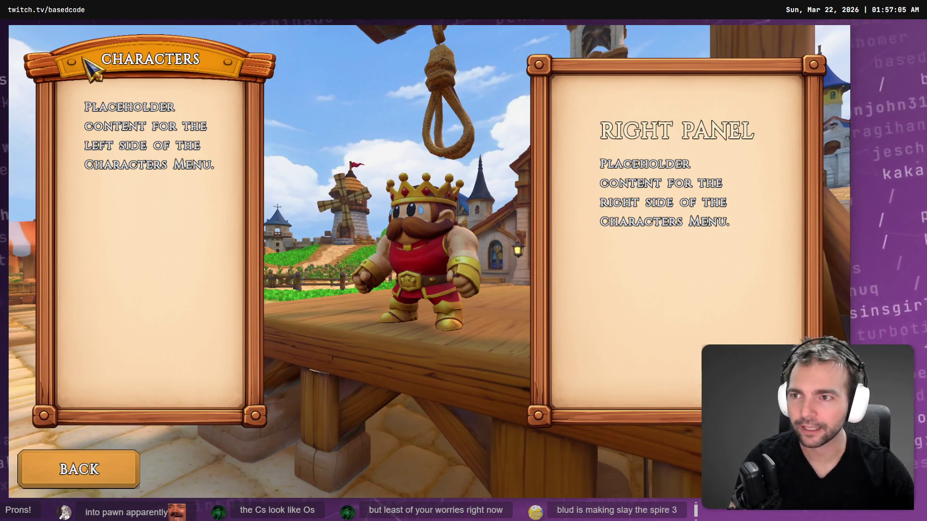
key("Escape")
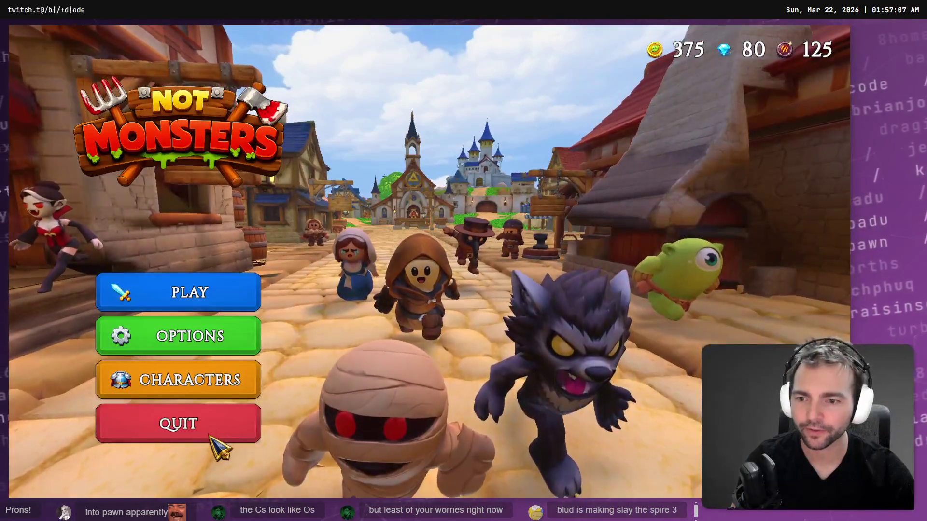
left_click(181, 425)
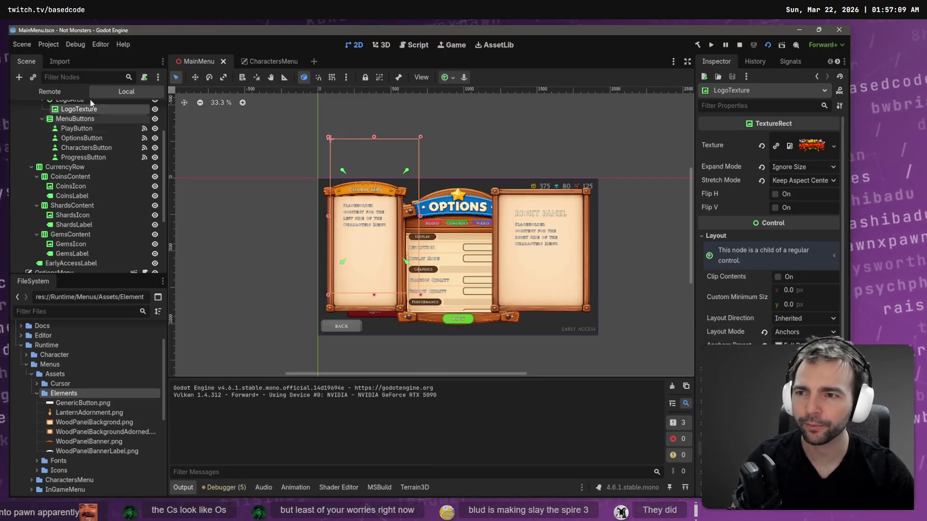
Inspect the LogoTexture node and the LanternAdornment.png import settings.
left_click(791, 167)
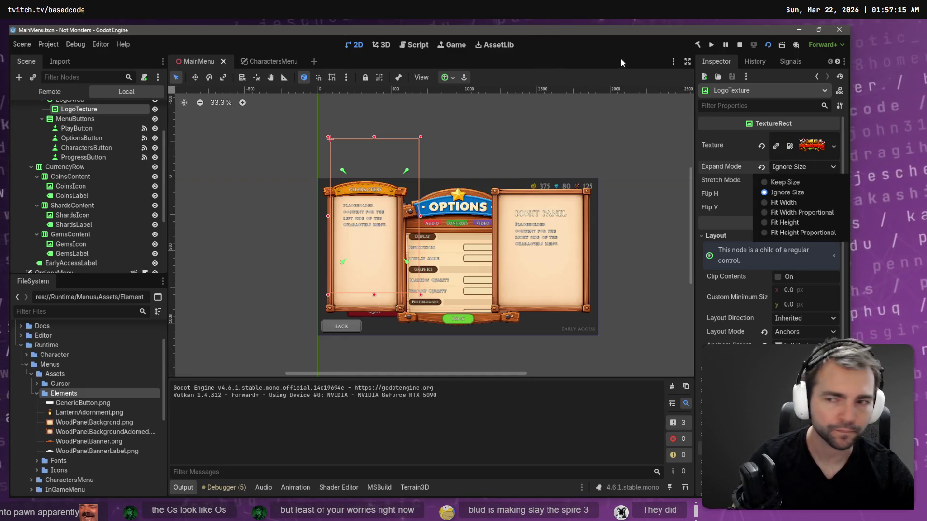
left_click(96, 138)
left_click(96, 138)
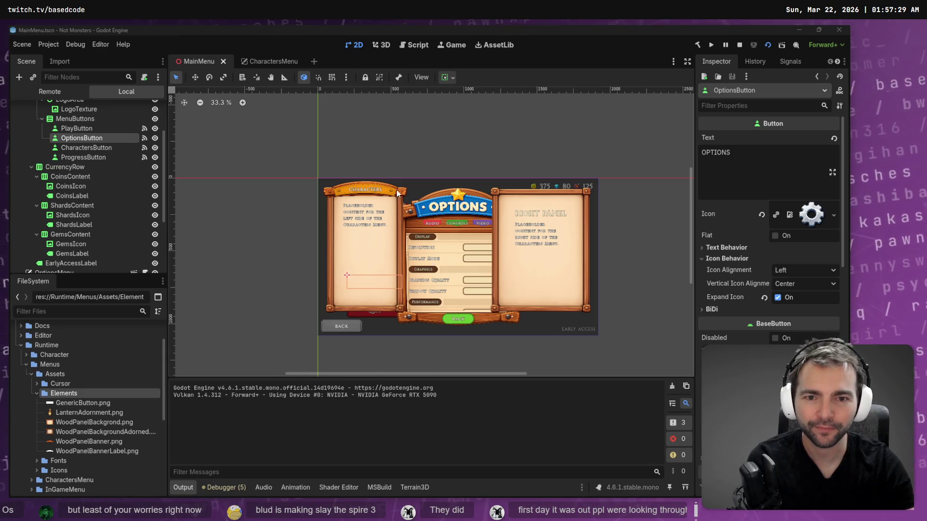
left_click(373, 203)
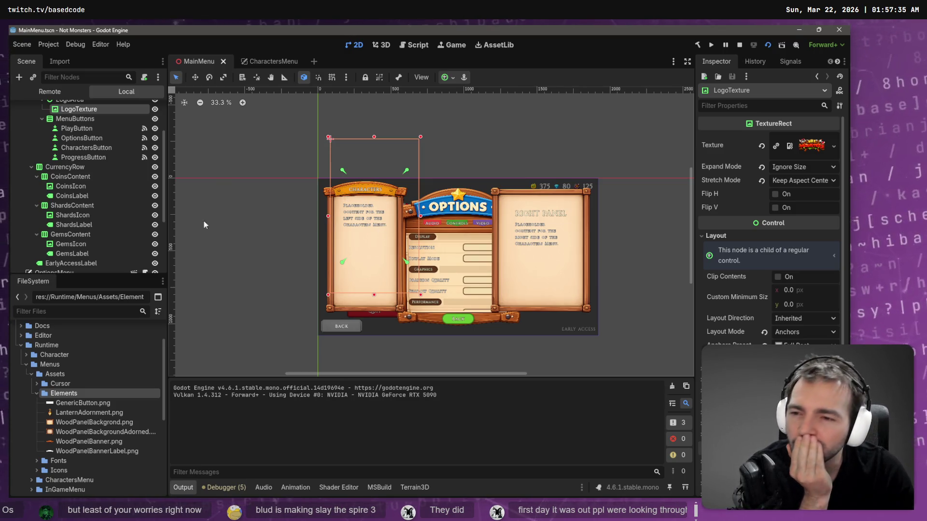
left_click(90, 413)
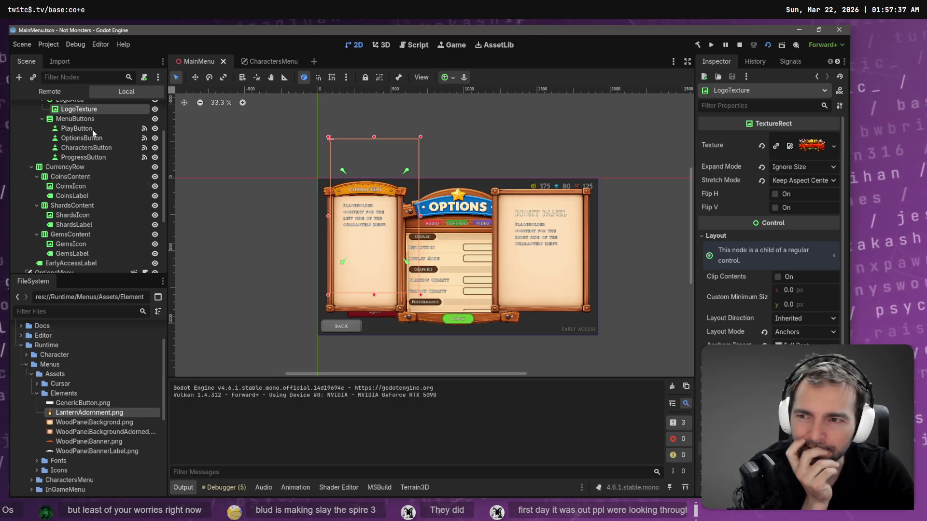
left_click(48, 44)
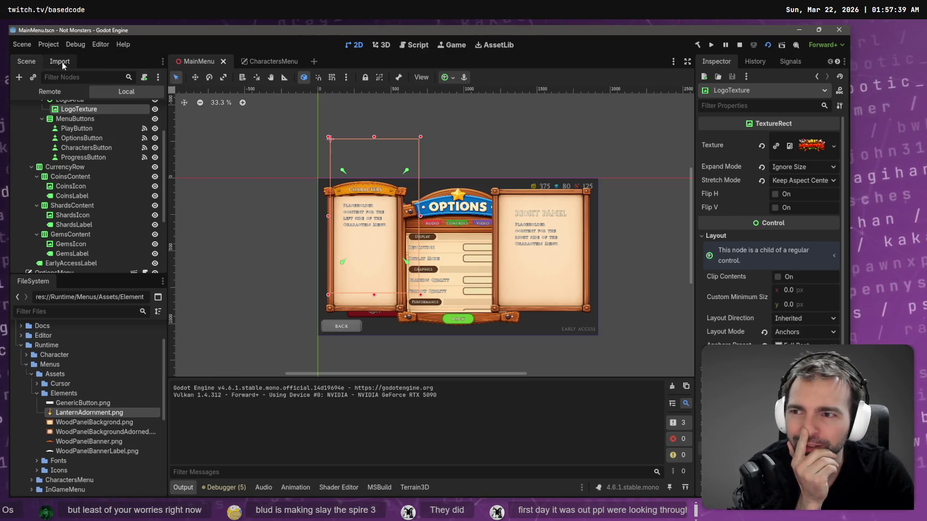
left_click(62, 63)
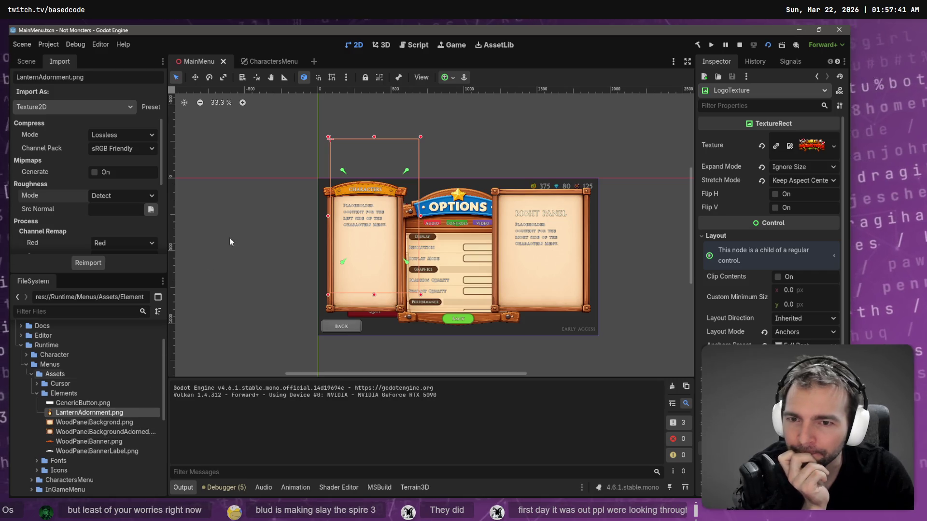
Open the CharactersMenu scene with the Scene tree dock showing.
left_click(264, 60)
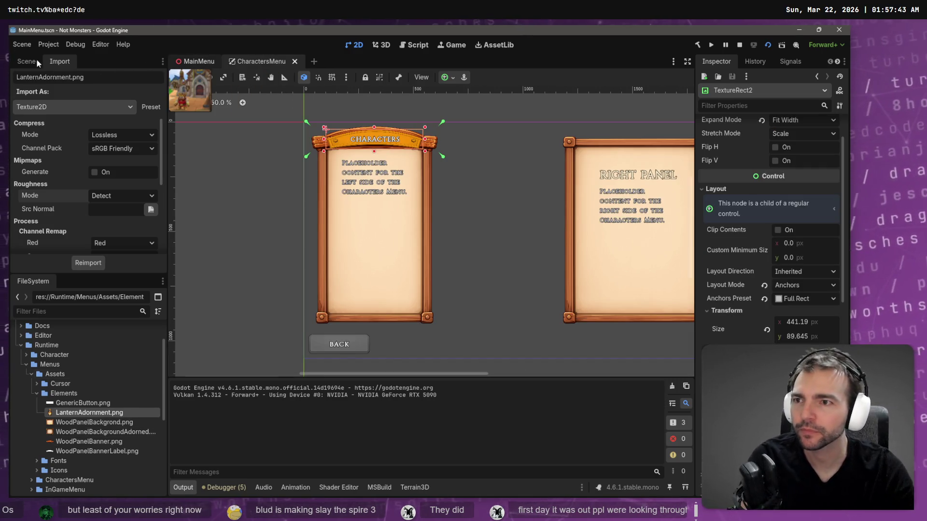
left_click(36, 59)
key("ctrl+Tab")
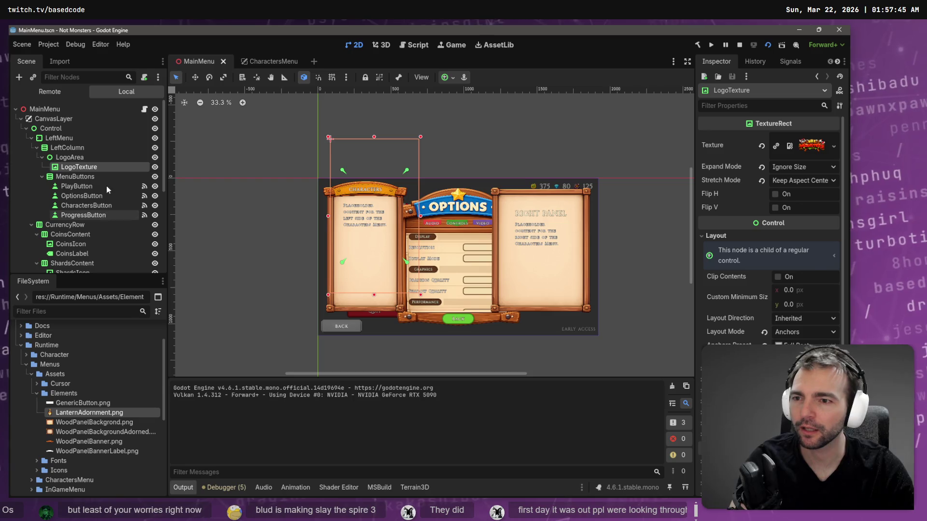
left_click(261, 61)
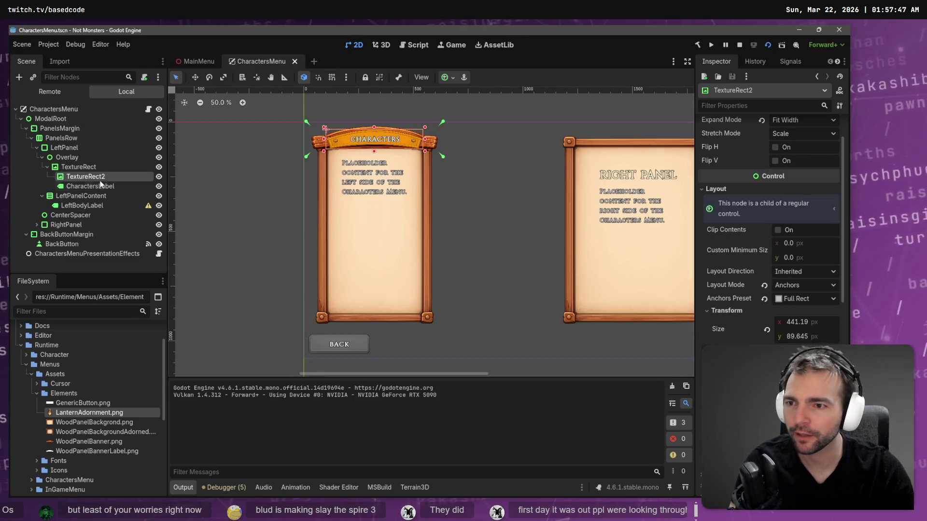
Rename the TextureRect banner node to WoodPanelBannerTextureRect.
double_click(82, 166)
key("Escape")
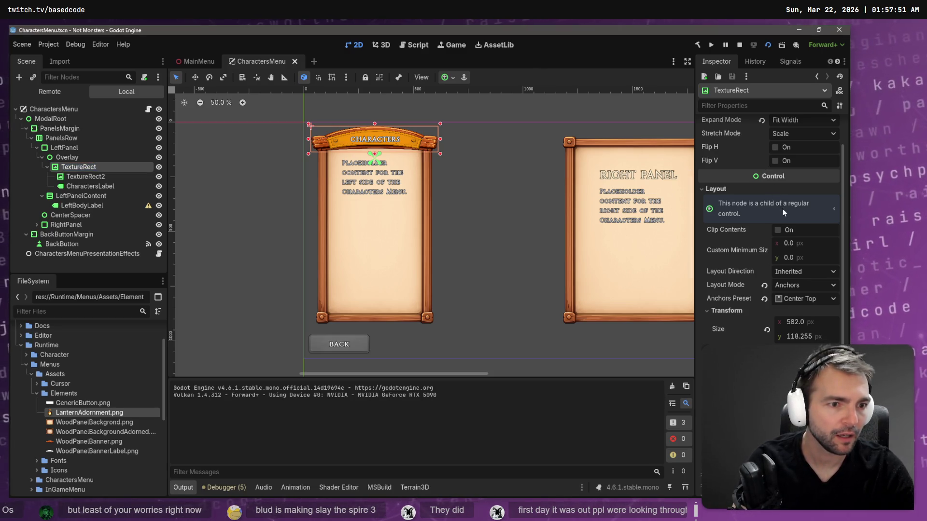
scroll(782, 209, "up", 2)
left_click(811, 146)
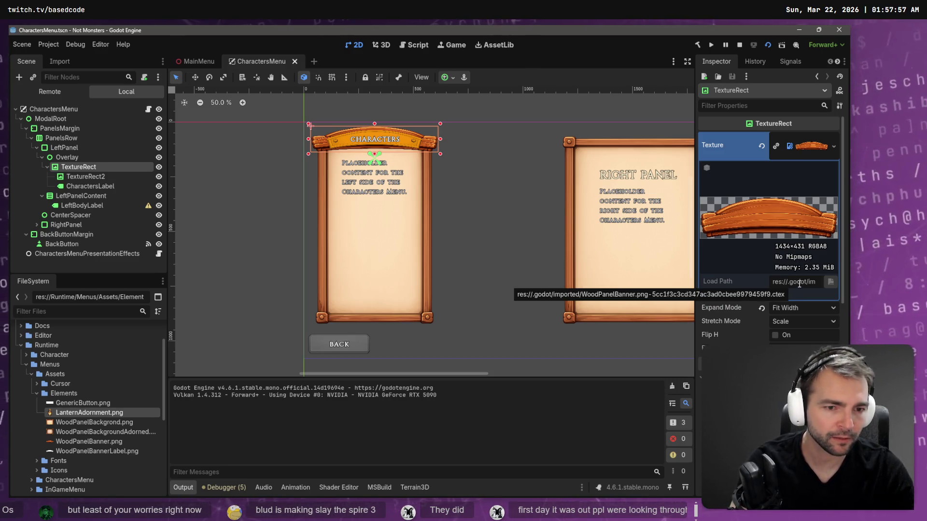
double_click(103, 166)
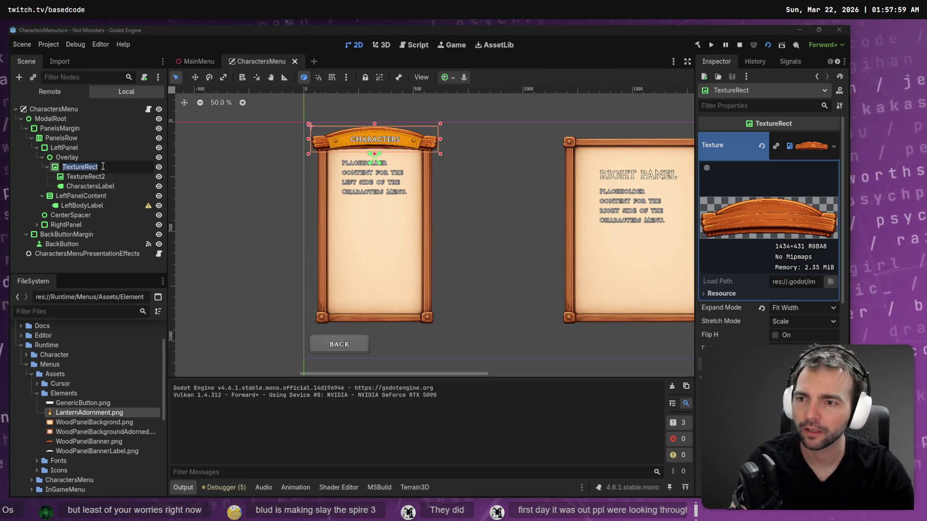
key("Home")
type("WoodPanelBanner")
key("Return")
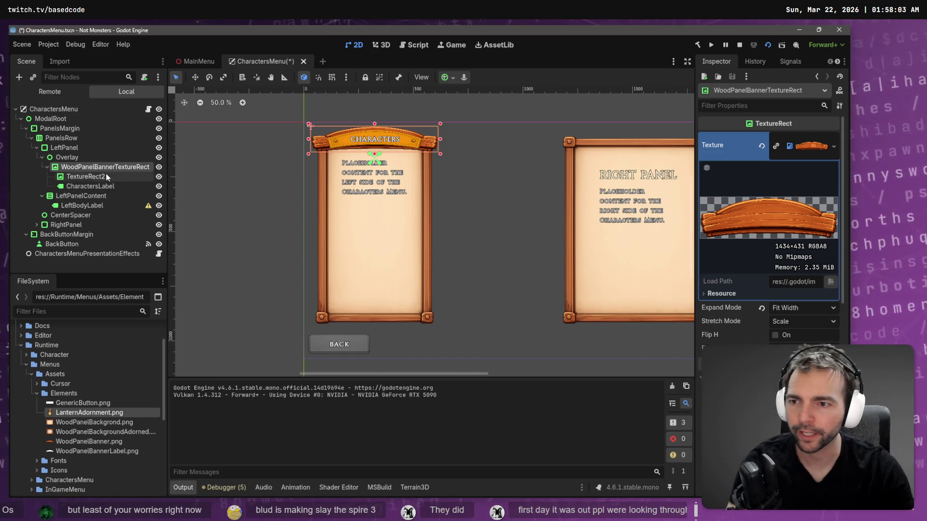
Rename TextureRect2 to WoodPanelBannerLabelTextureRect, fixing a typo along the way.
left_click(101, 178)
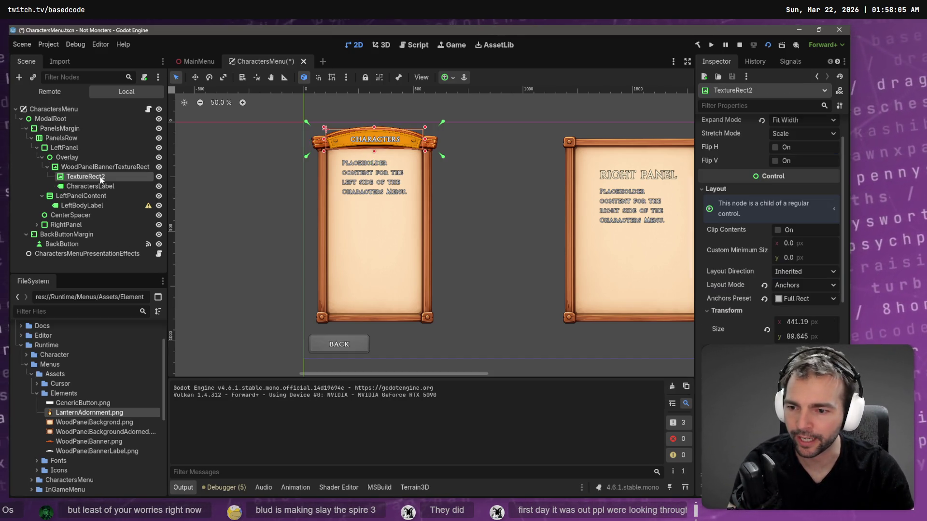
double_click(101, 177)
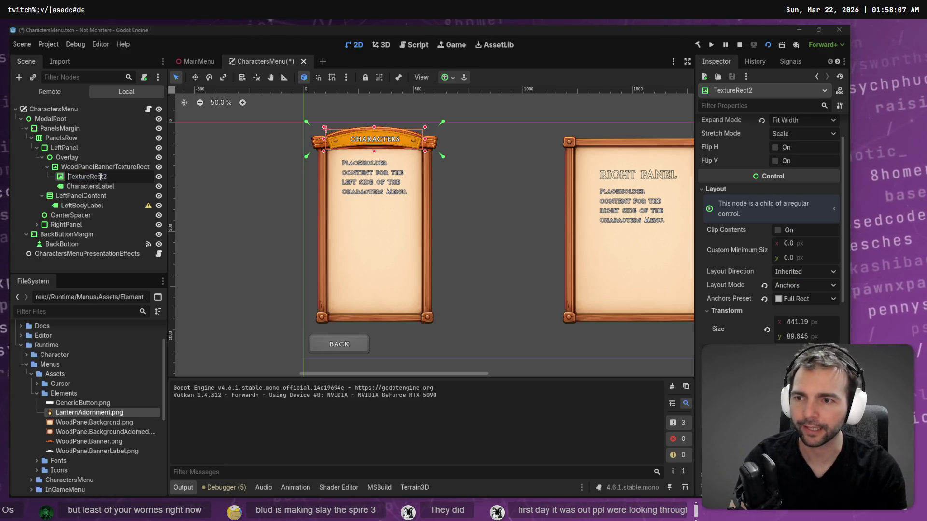
type("WoodPanelBannerLabel")
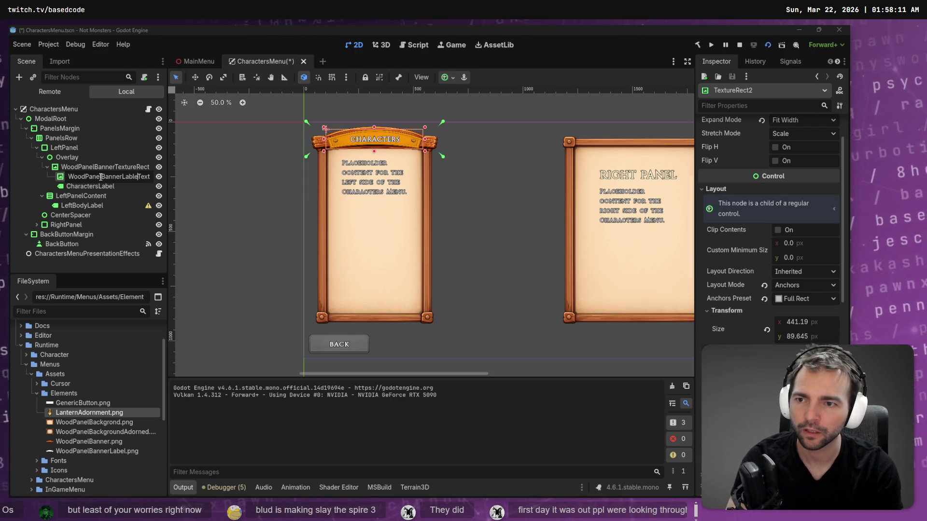
key("BackSpace")
key("BackSpace")
type("el")
key("Delete")
key("Return")
Copy the WoodPanelBannerTextureRect node's path.
left_click(97, 167)
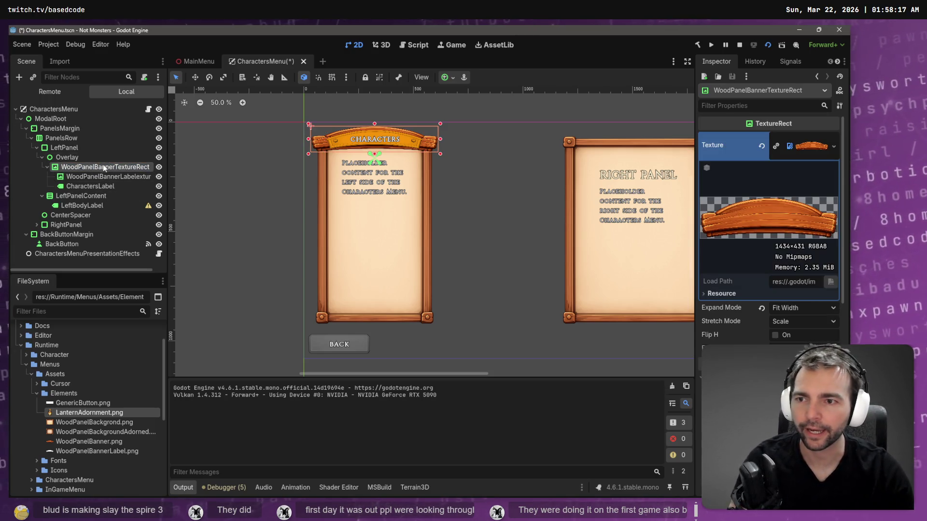
right_click(104, 168)
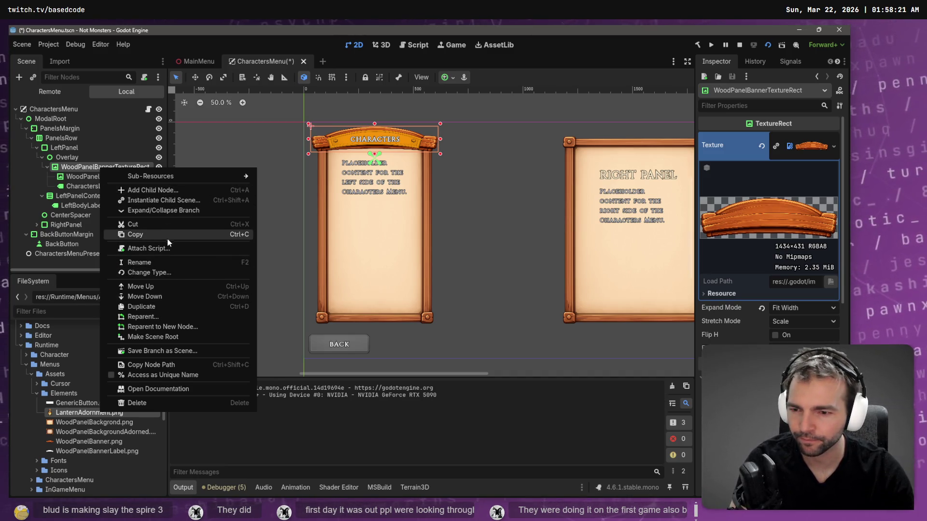
left_click(201, 366)
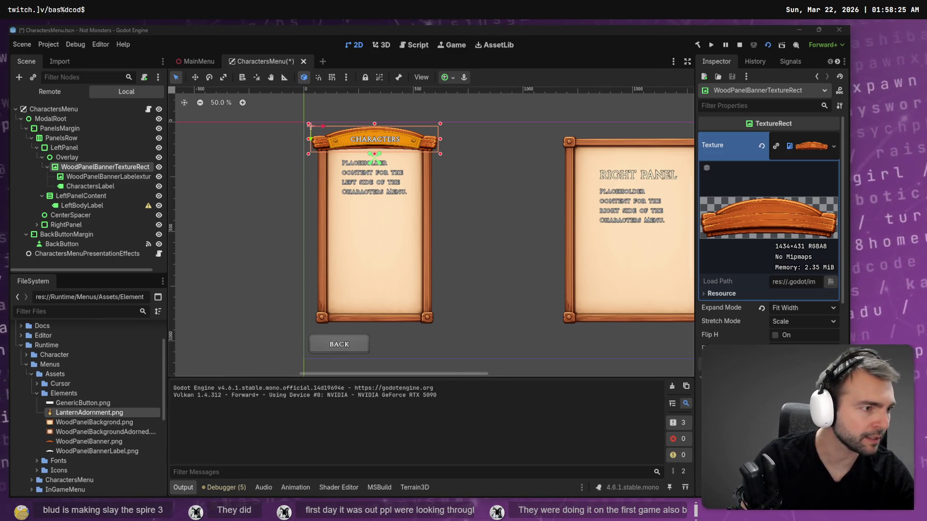
key("alt+Tab")
Start the Codex message with 'These assets are' and paste the first banner node's path as a list item.
type("These a")
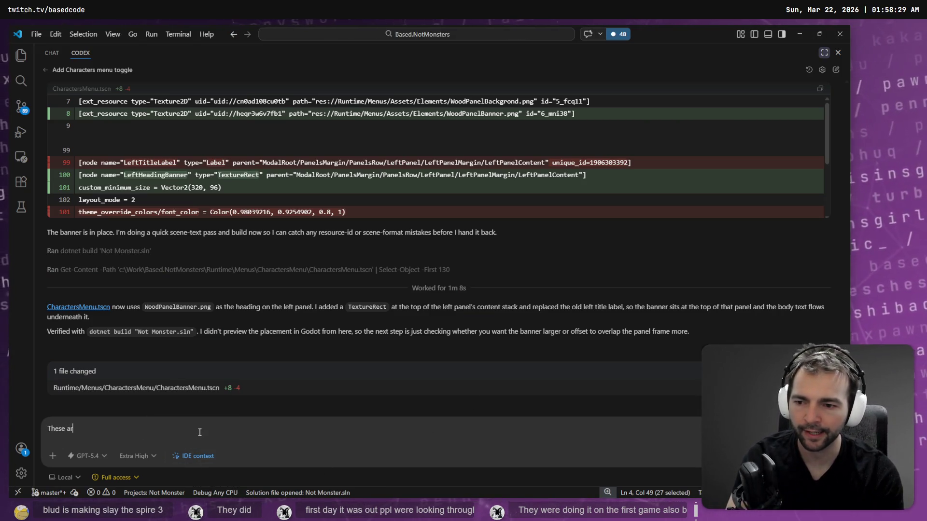
type("ssets are artec")
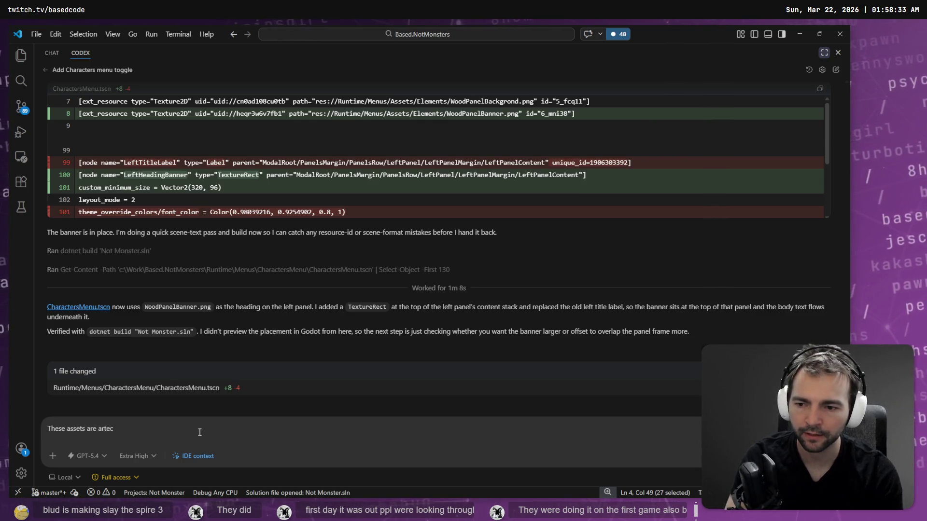
key("BackSpace")
key("BackSpace")
key("BackSpace")
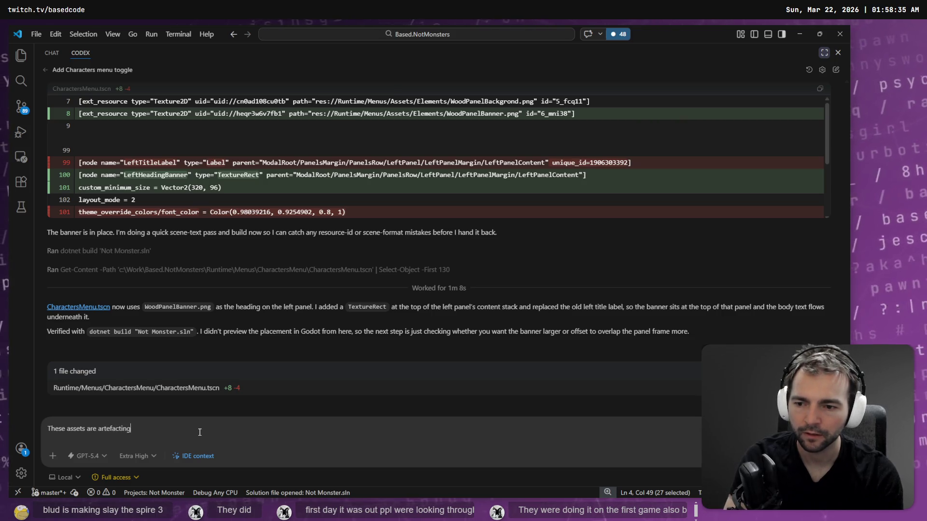
key("BackSpace")
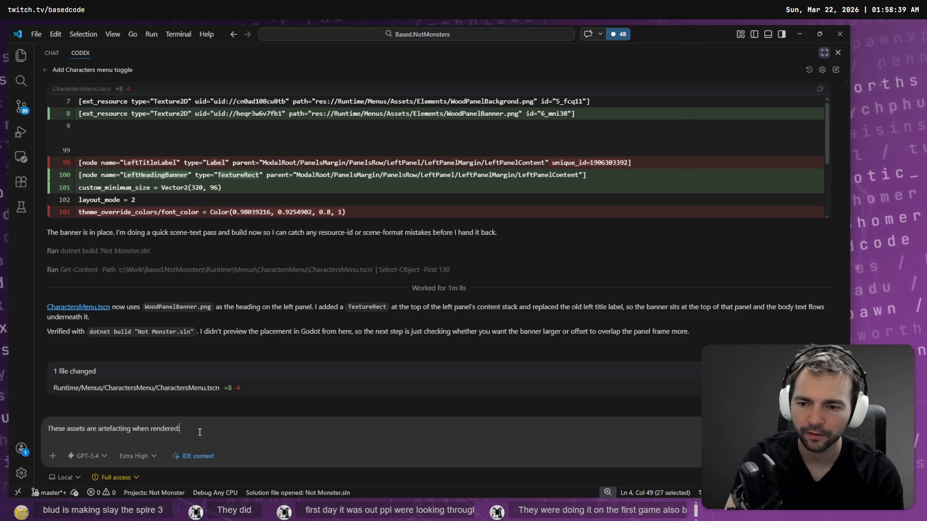
key("shift+Return")
type("-")
type("ModalRoot/PanelsMargin/PanelsRow/LeftPanel/Overlay/WoodPanelBannerTextureRect")
key("shift+Return")
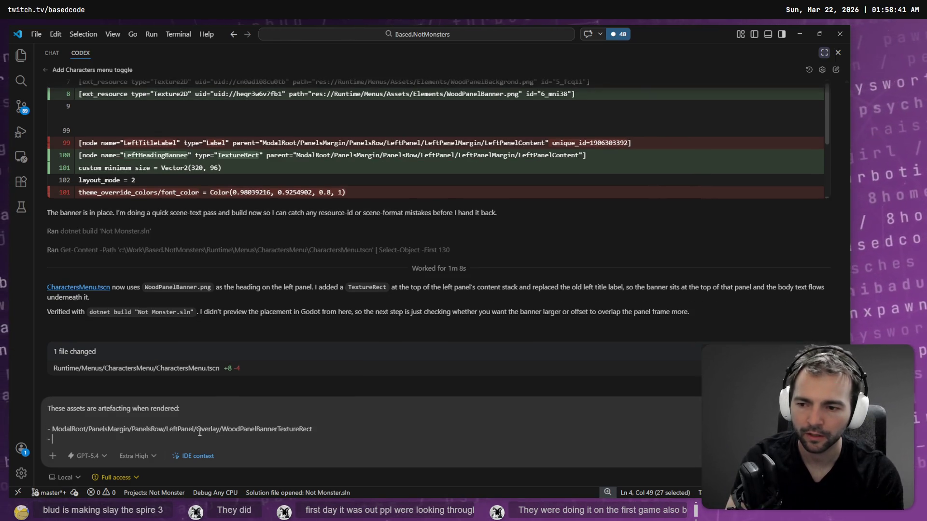
Copy the label banner node's path in Godot and add it as a second list item.
key("alt+Tab")
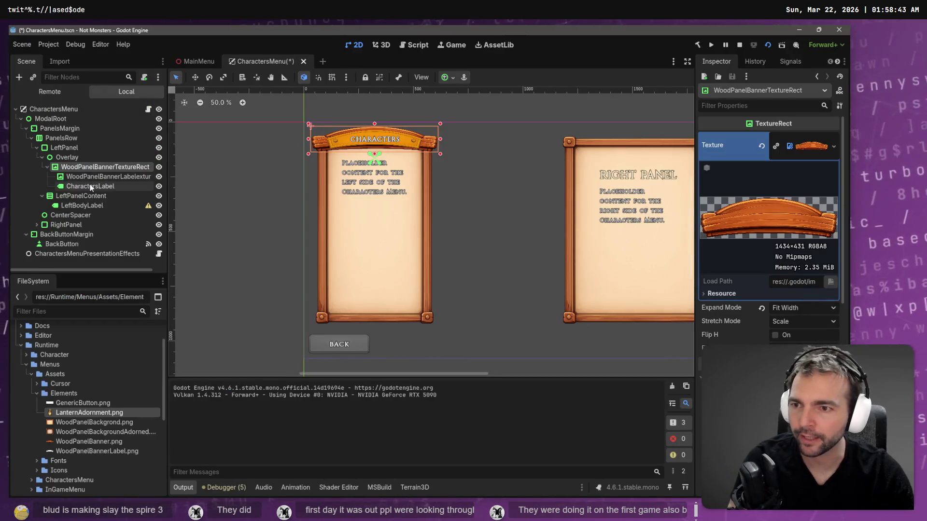
right_click(94, 176)
left_click(145, 372)
key("alt+Tab")
type("-")
key("ctrl+v")
Ask 'what's causing this and how do we correct it' and send the message to Codex.
key("shift+Return")
key("shift+Return")
type("what's causing this and how do we correct it")
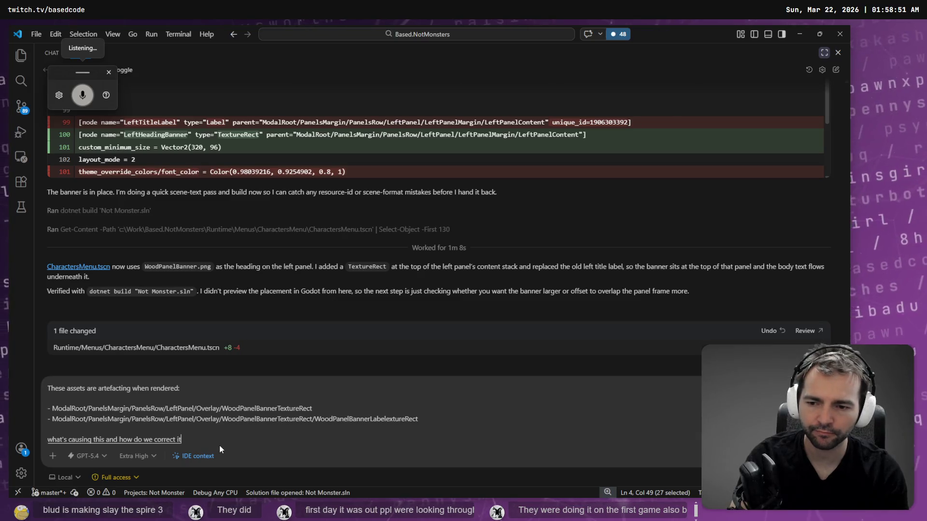
key("Return")
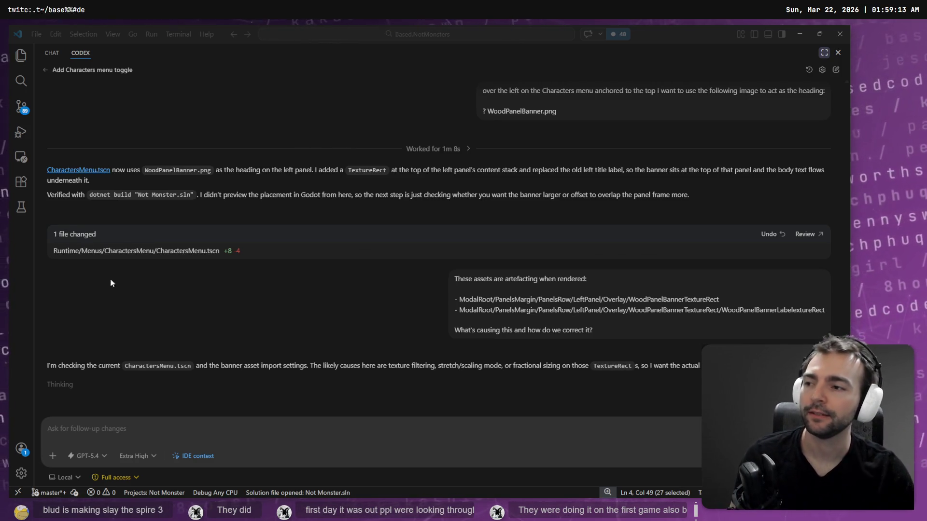
left_click(237, 369)
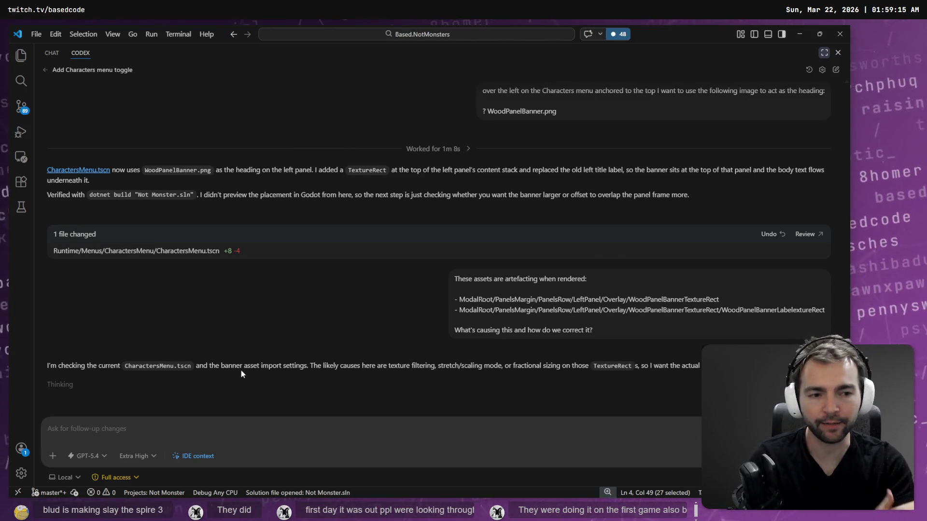
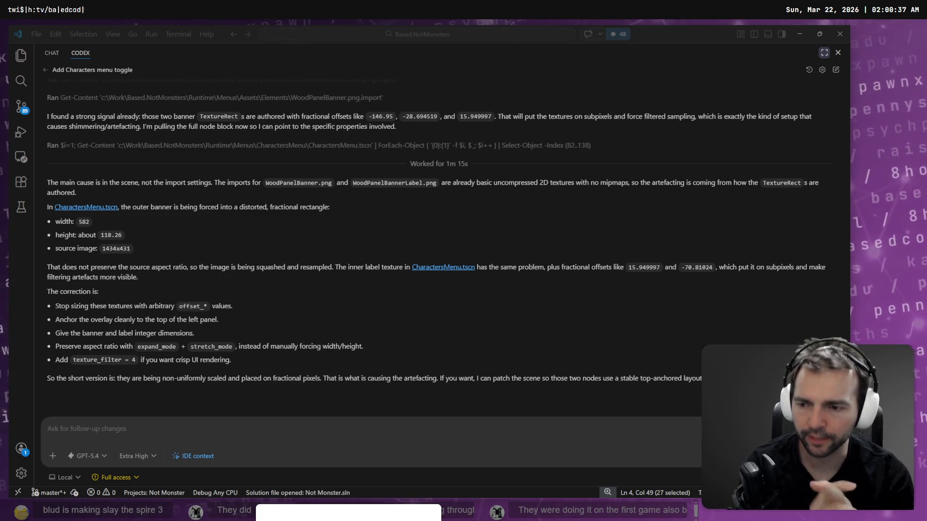
Dictate and send a Codex follow-up to fix the banner artefacting, then open the game's Characters screen.
left_click(136, 438)
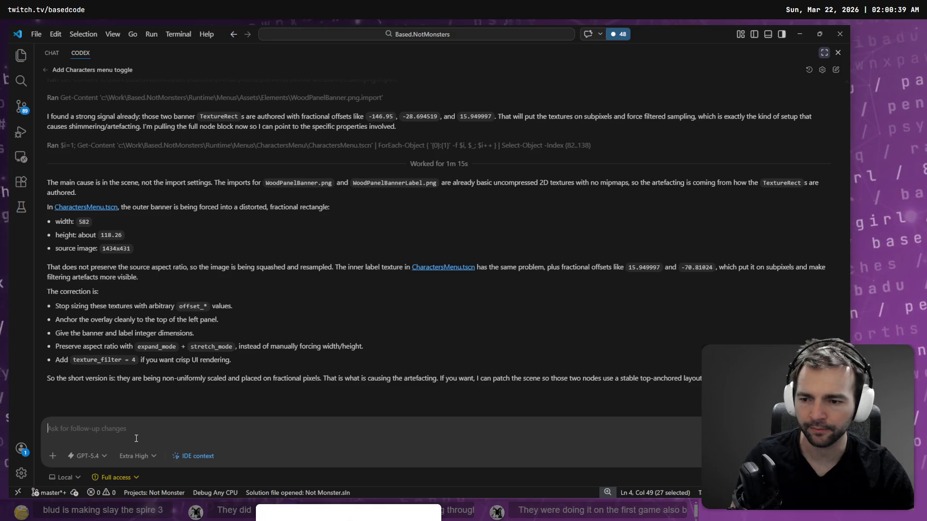
key("super+h")
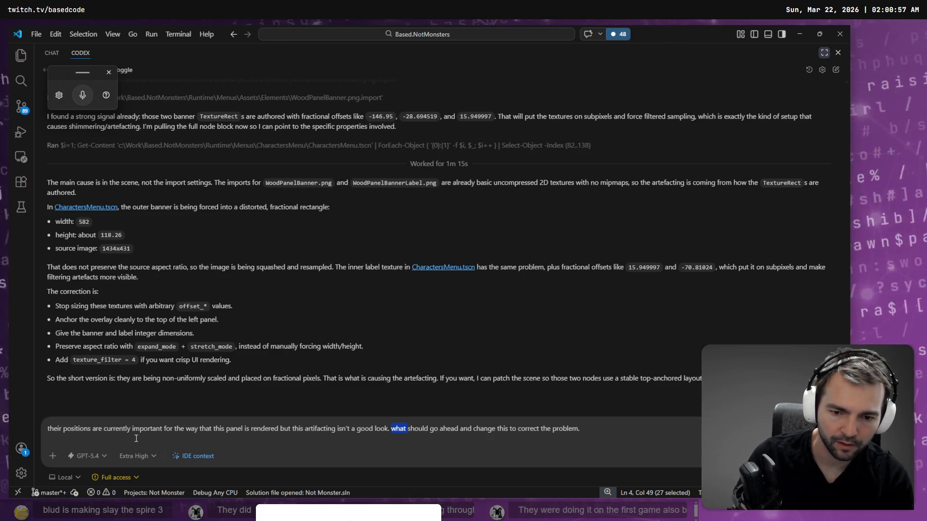
type("G")
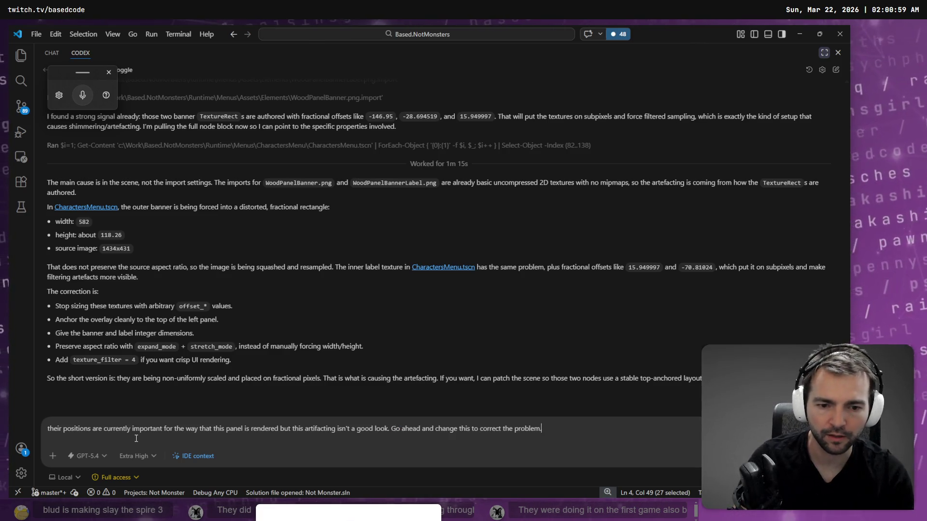
key("Return")
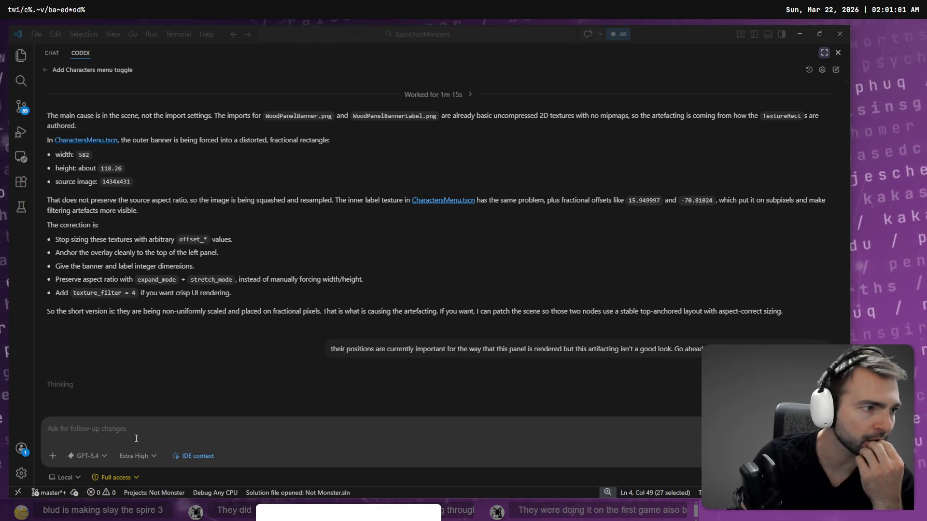
key("alt+Tab")
left_click(234, 380)
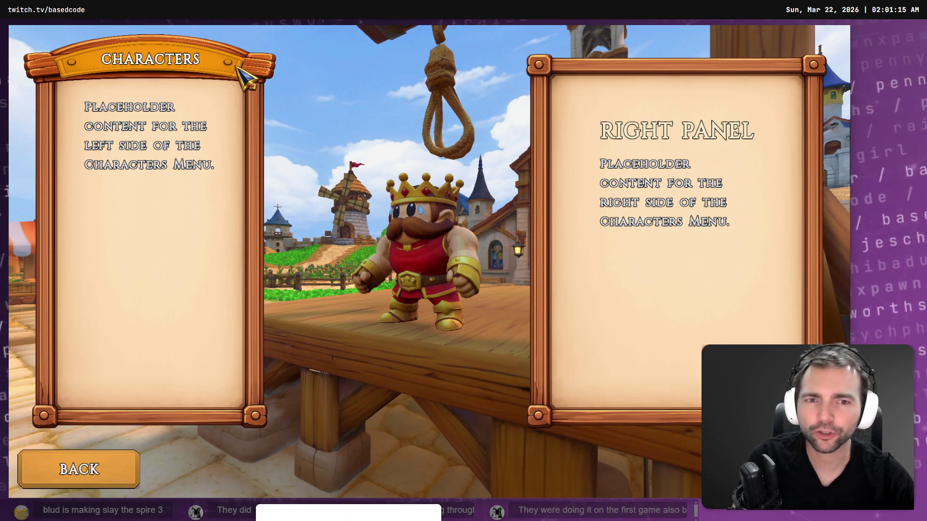
key("alt+Tab")
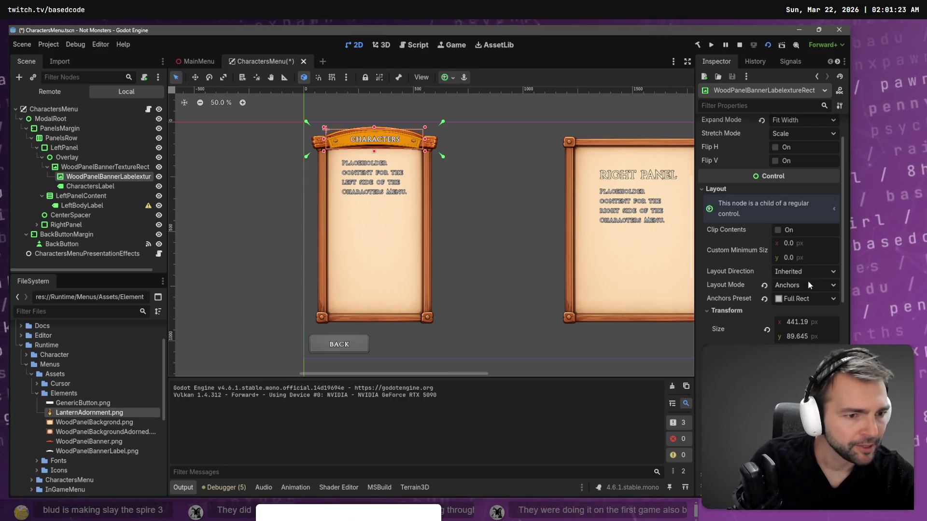
scroll(807, 282, "down", 3)
scroll(797, 218, "up", 2)
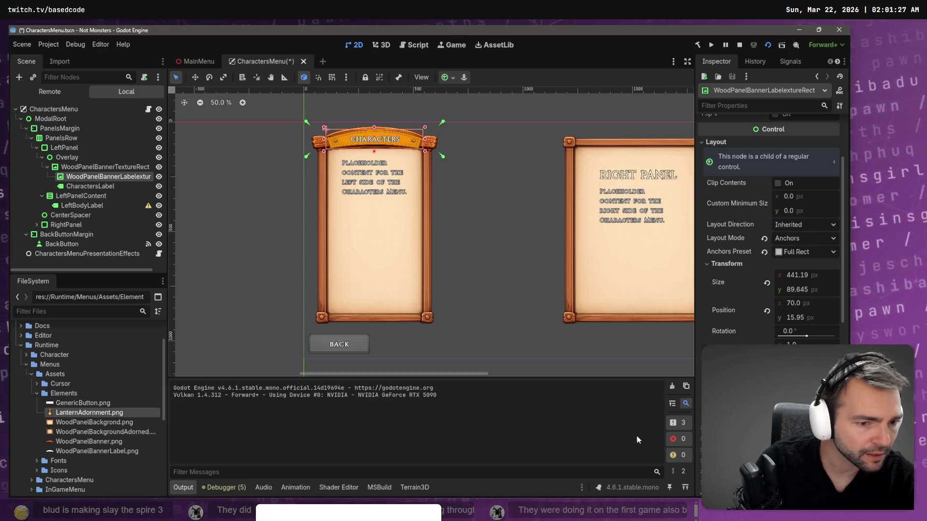
scroll(743, 241, "down", 6)
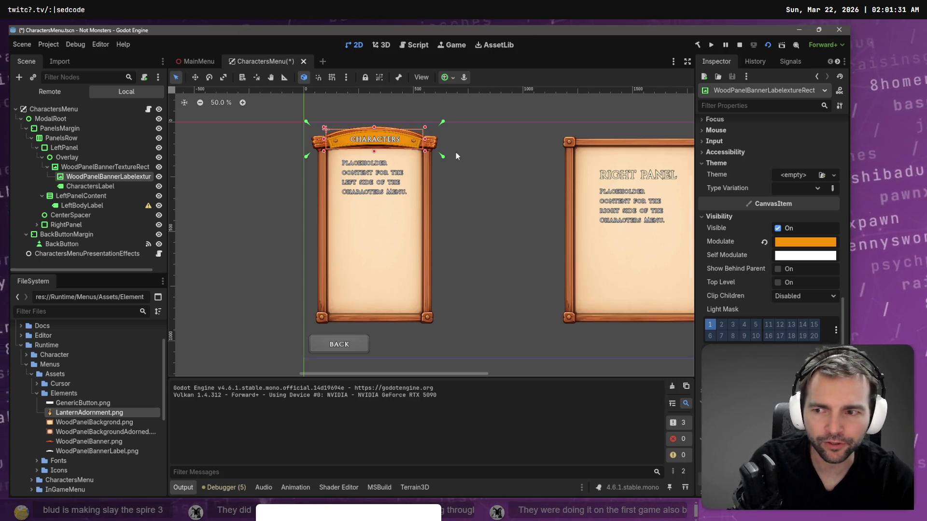
key("F6")
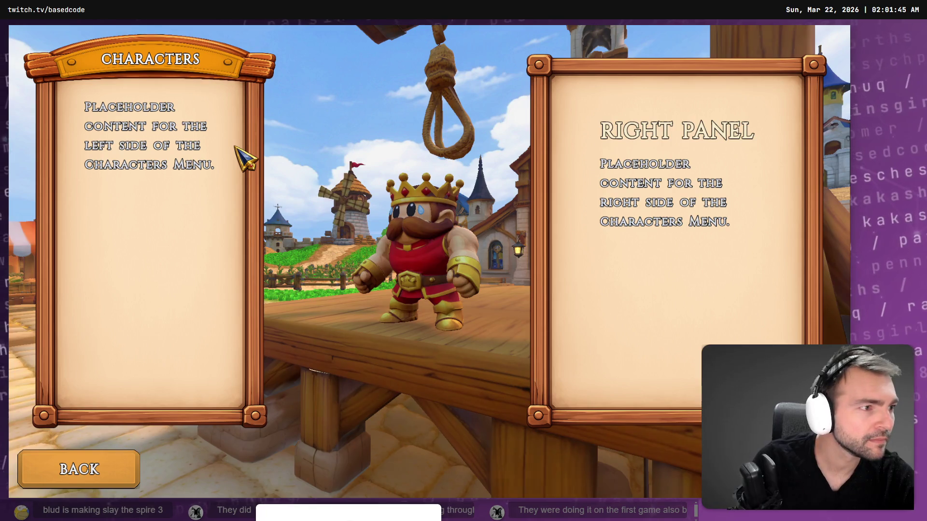
key("alt+Tab")
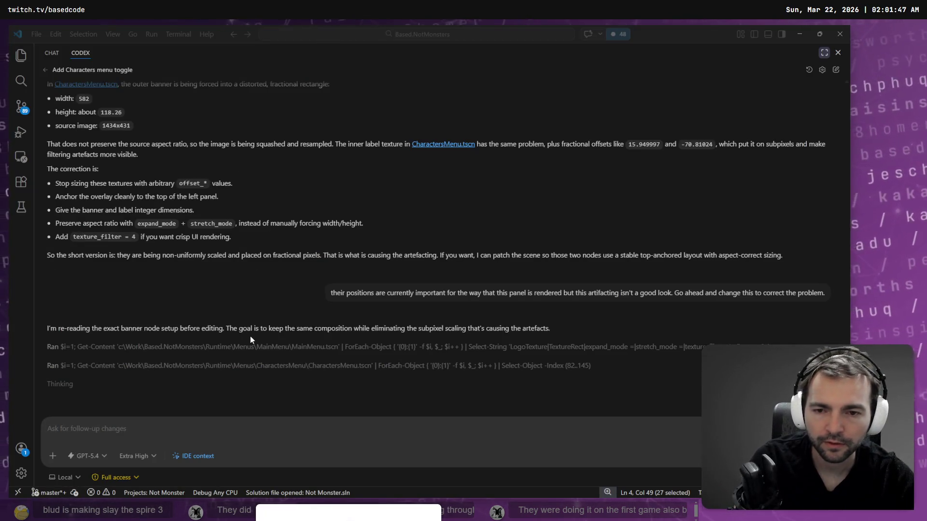
Compare the game with the CharactersMenu.tscn diff in Fork, then reload the updated scene from disk.
key("alt+Tab")
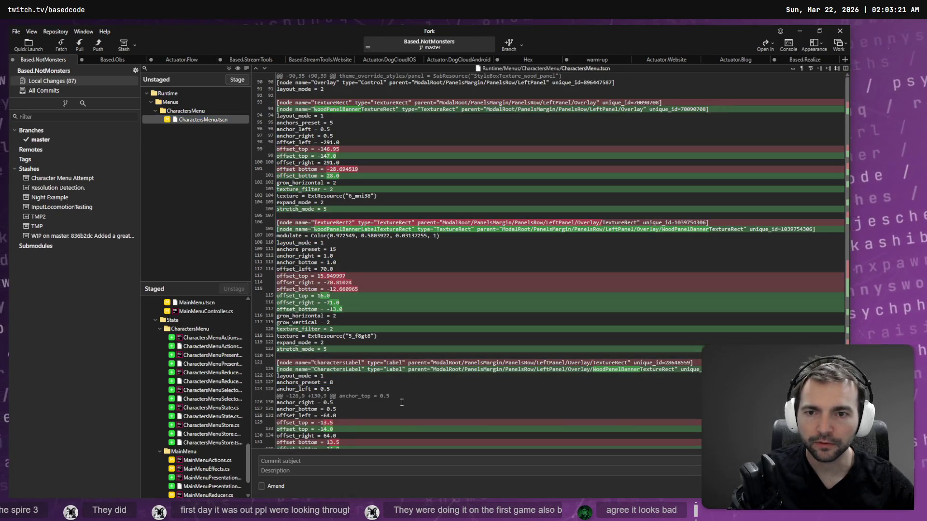
key("alt+Tab")
key("alt+Tab")
key("alt+Tab")
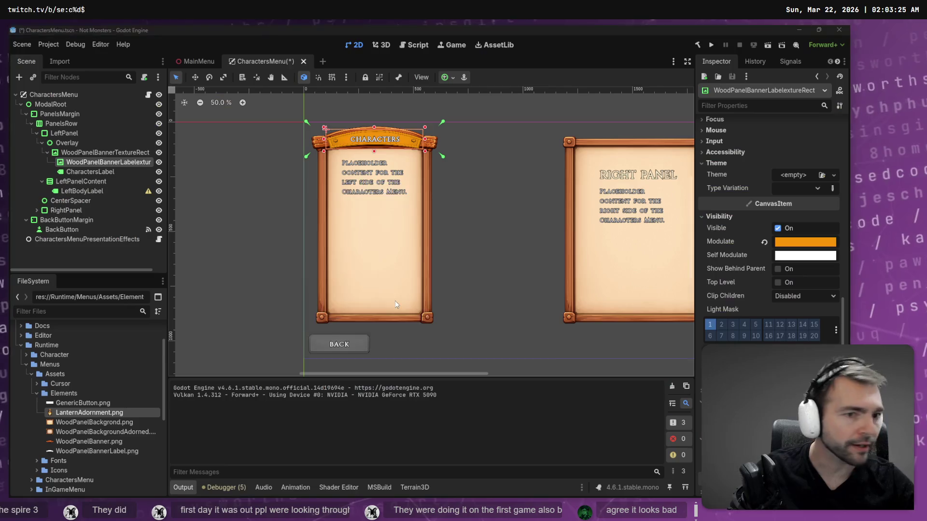
left_click(444, 323)
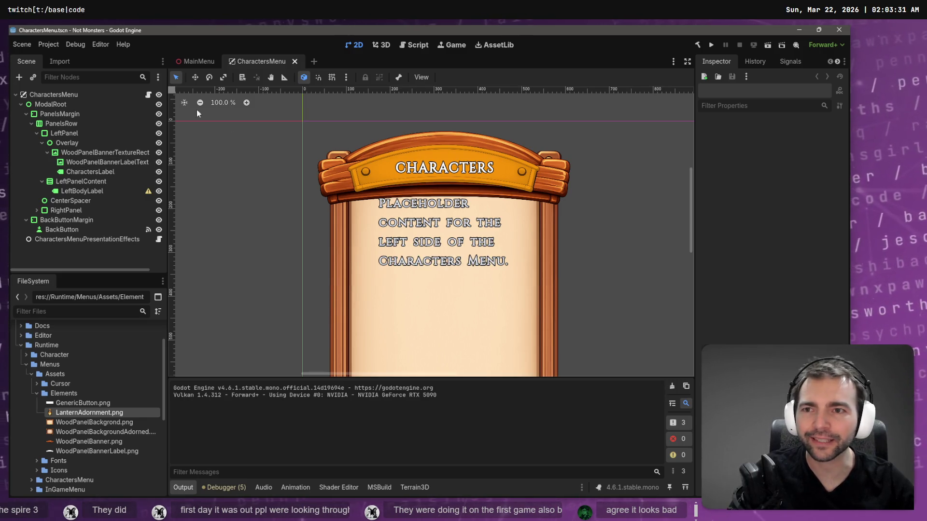
Back in CharactersMenu, select the banner nodes, undoing an accidental upward shift of the label.
left_click(200, 73)
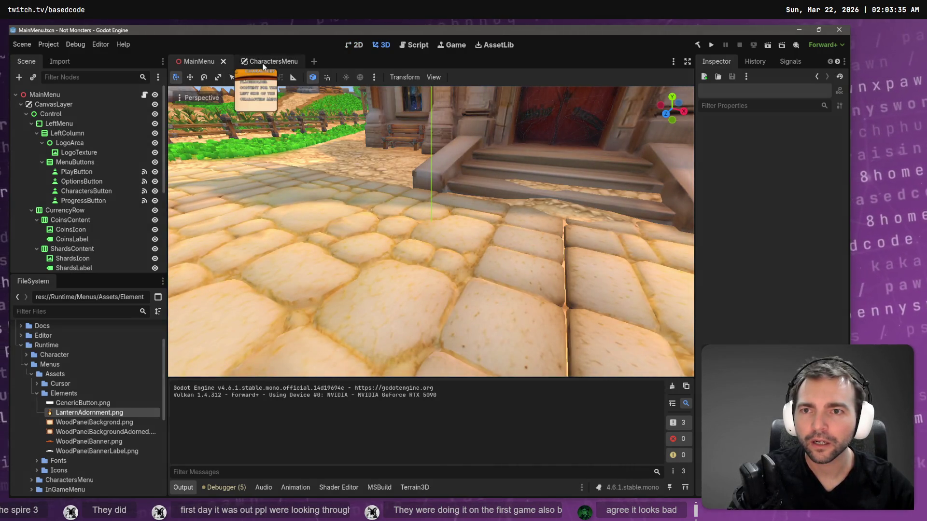
left_click(263, 66)
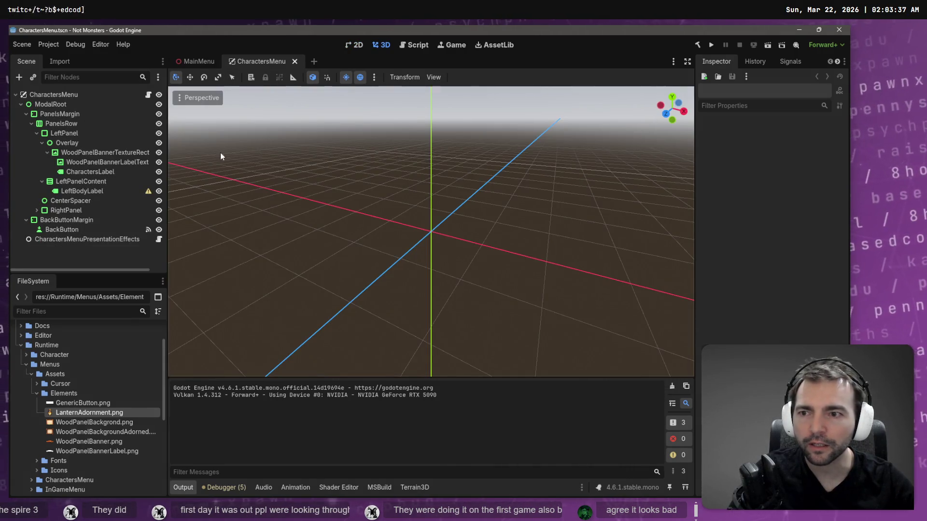
left_click(89, 160)
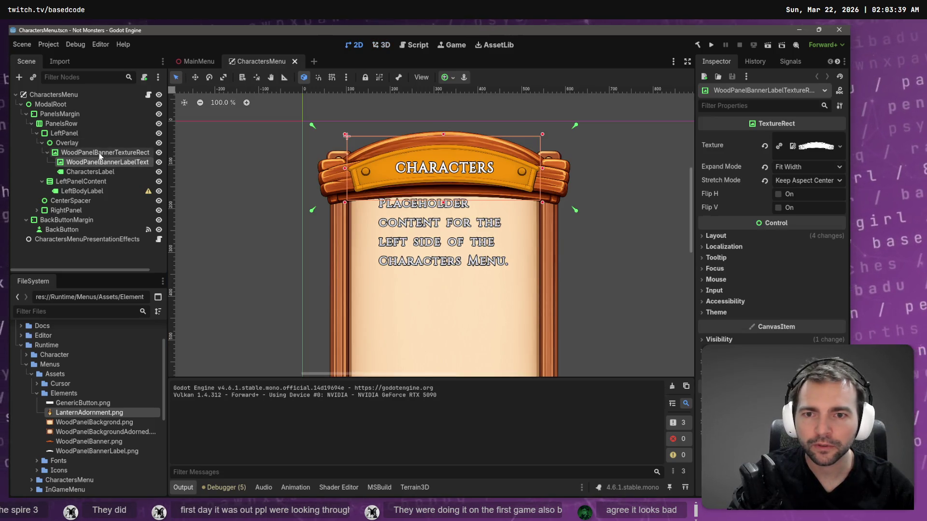
left_click(99, 152)
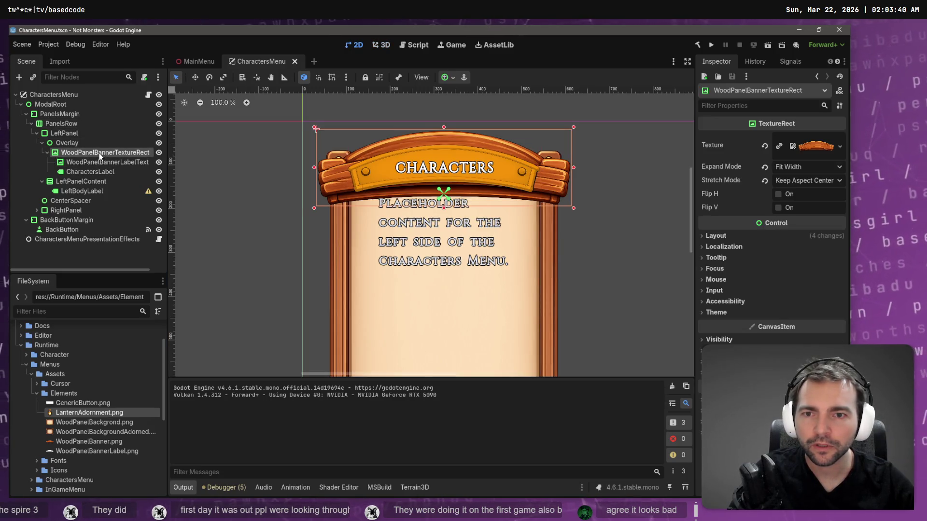
left_click(454, 169)
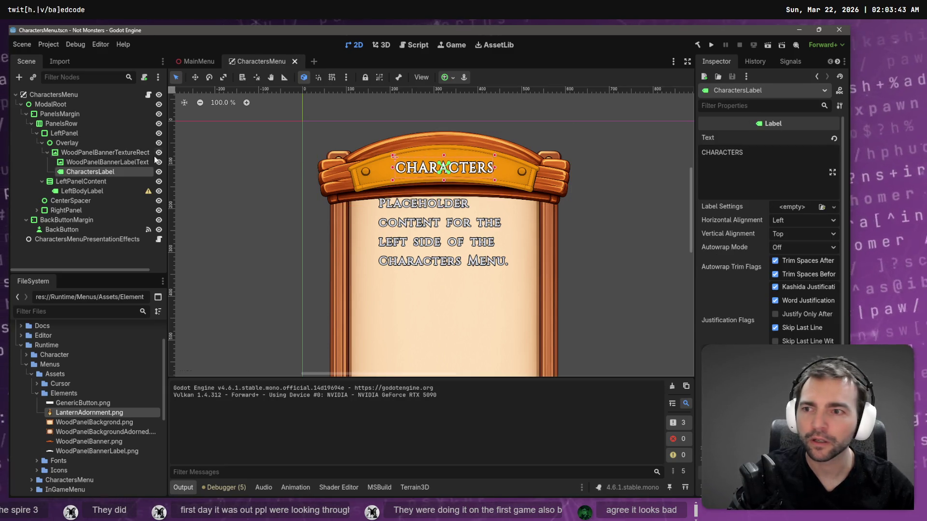
left_click(102, 153)
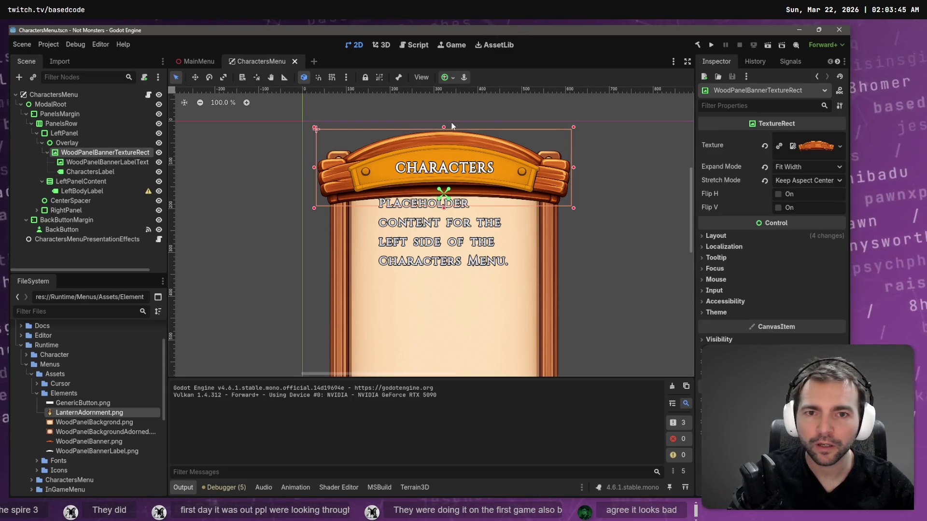
left_click_drag(477, 137, 478, 133)
key("ctrl+z")
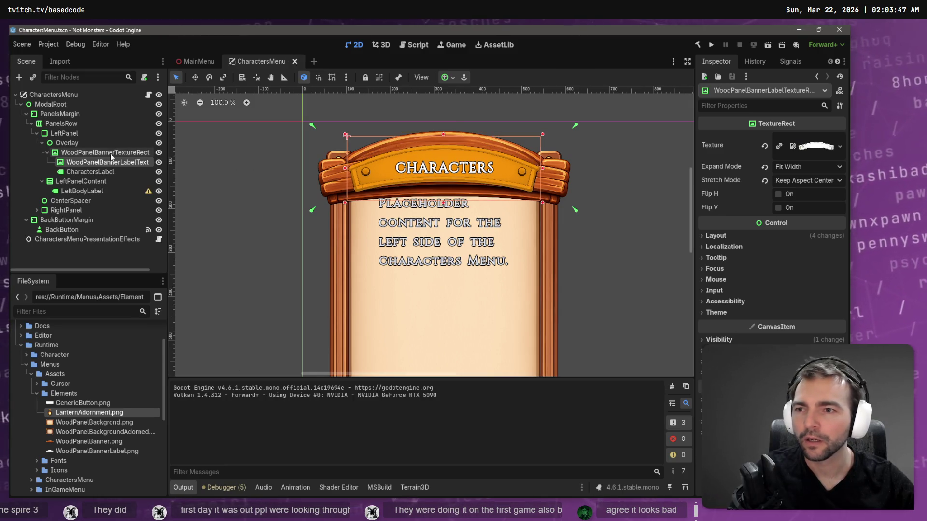
Raise WoodPanelBannerTextureRect about 13 px, save the scene, and launch the game from MainMenu.
left_click(726, 235)
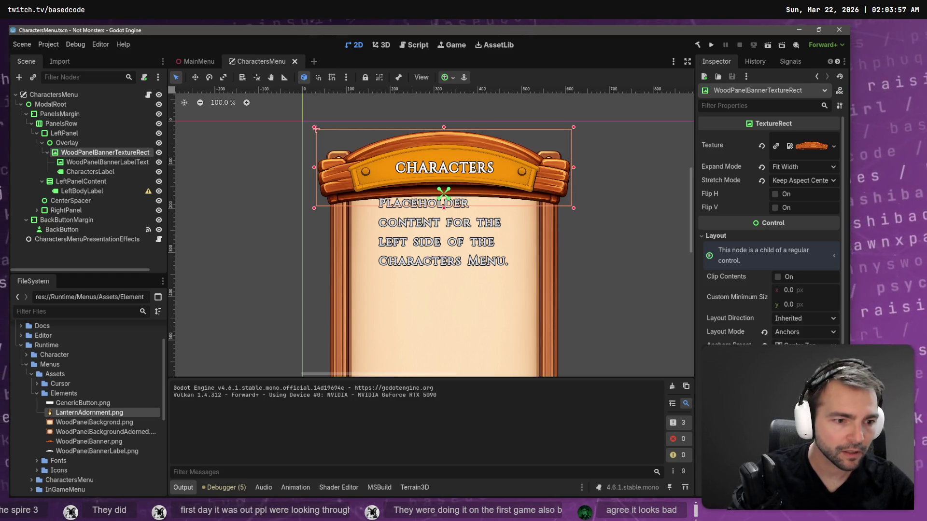
left_click_drag(316, 129, 316, 120)
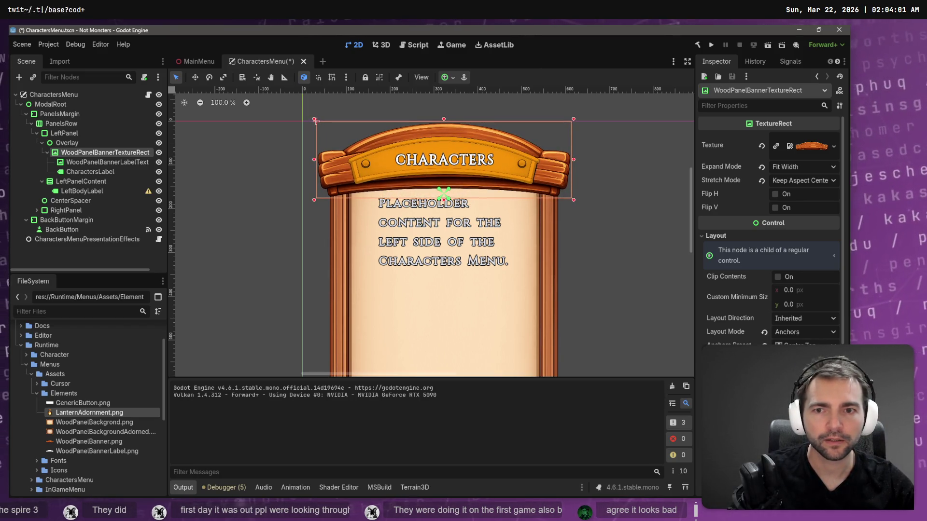
key("ctrl+s")
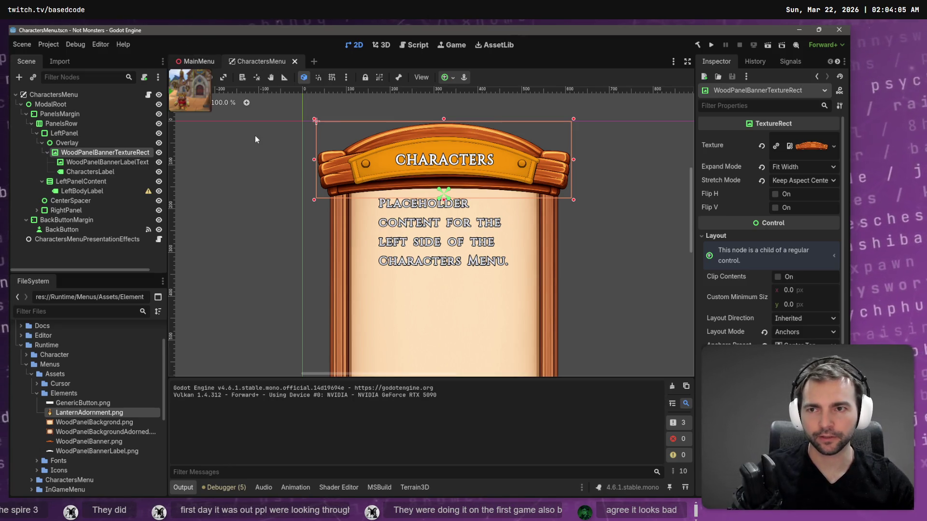
key("ctrl+Tab")
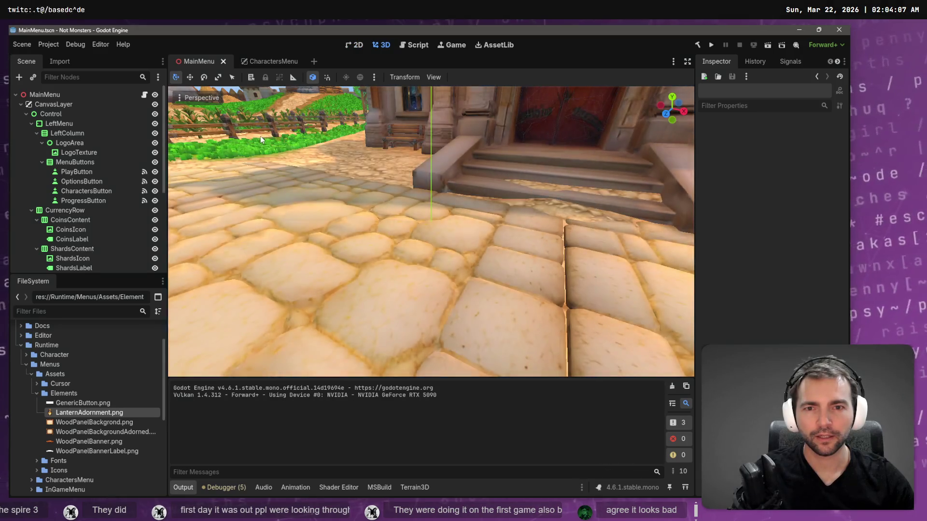
key("F5")
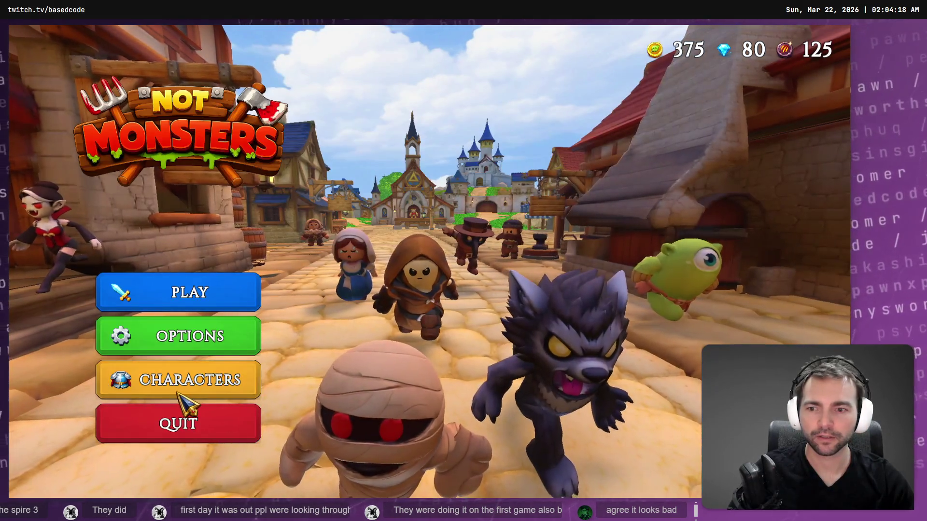
In the running game, check the Characters screen, return to the main menu, and check the options.
left_click(182, 390)
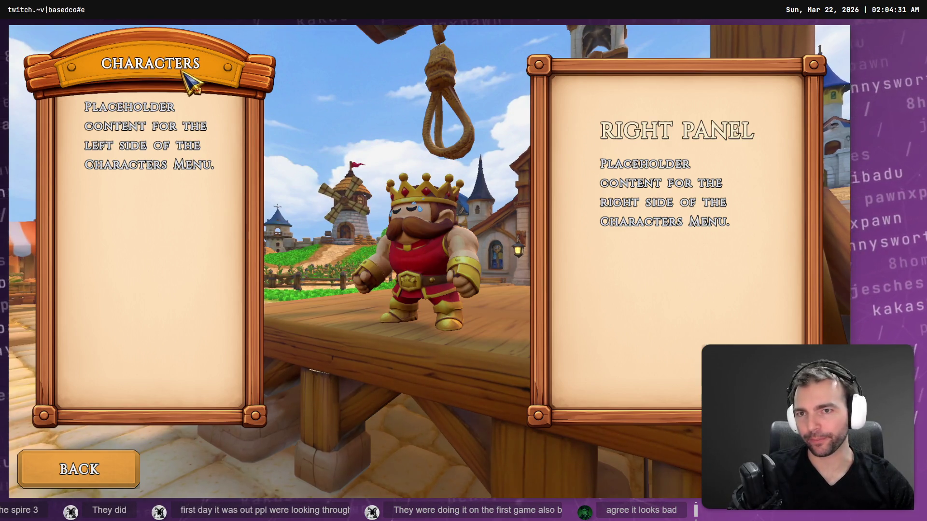
left_click(129, 464)
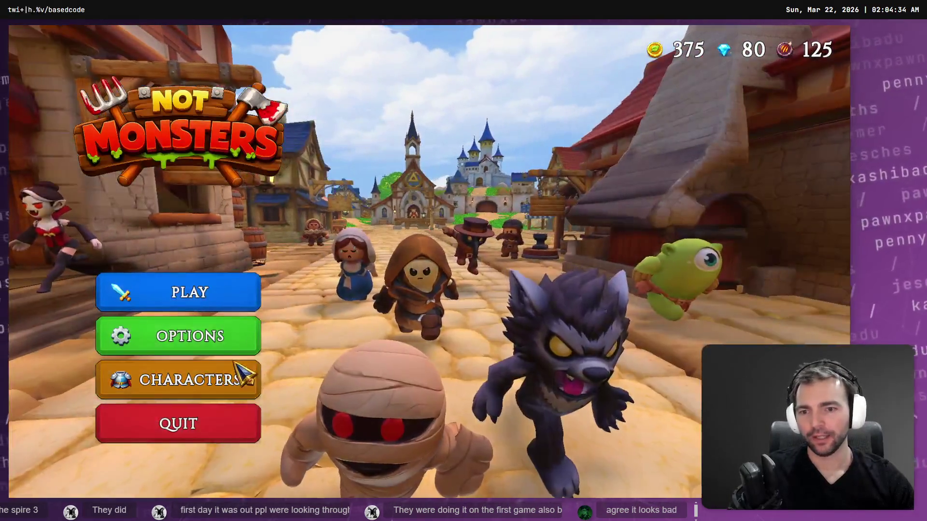
left_click(239, 375)
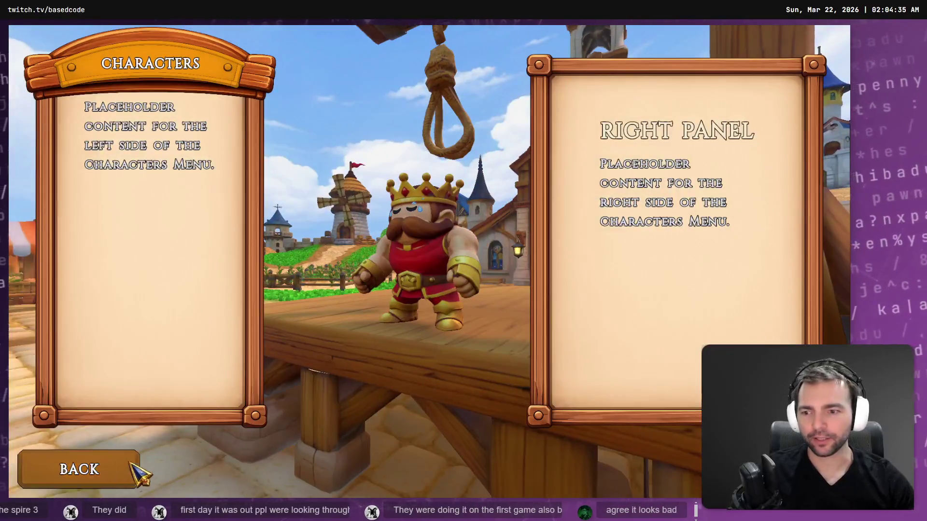
left_click(133, 470)
left_click(180, 340)
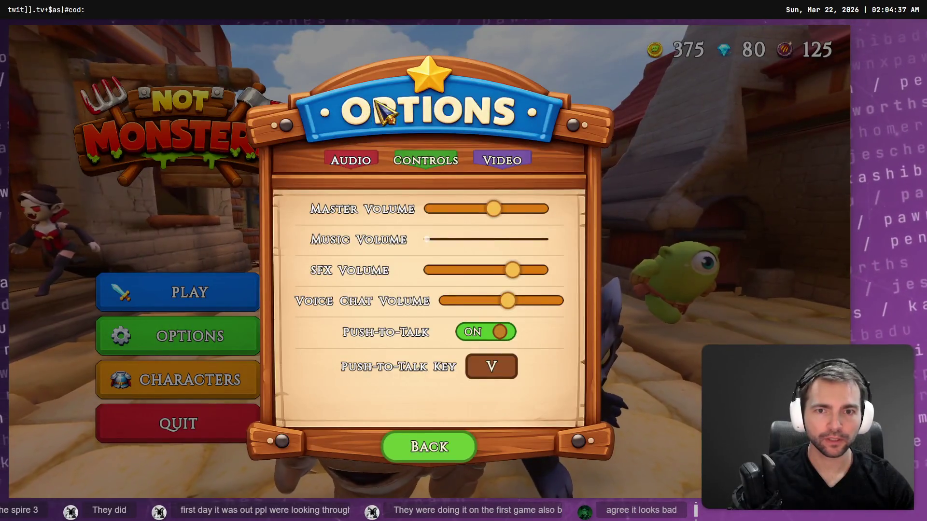
left_click(425, 449)
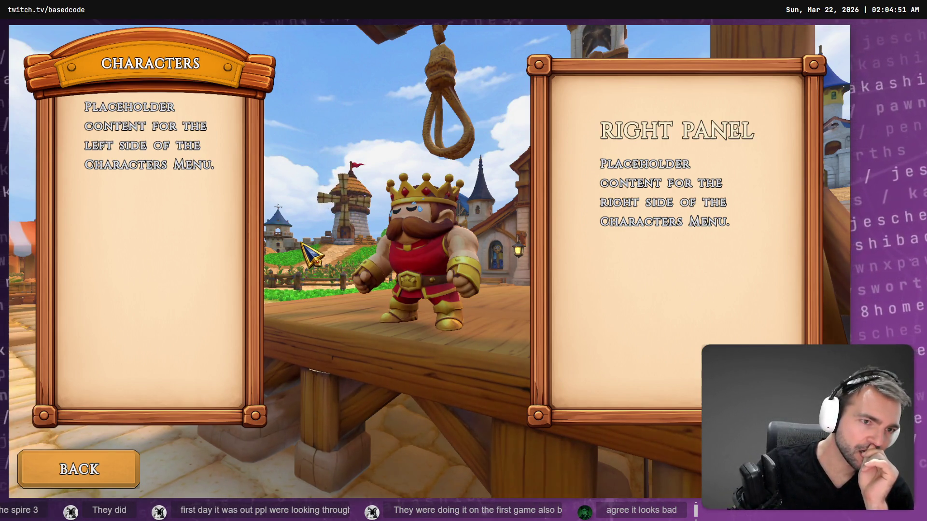
Stop the game, relaunch it to recheck the Characters menu, and return to the editor.
key("F8")
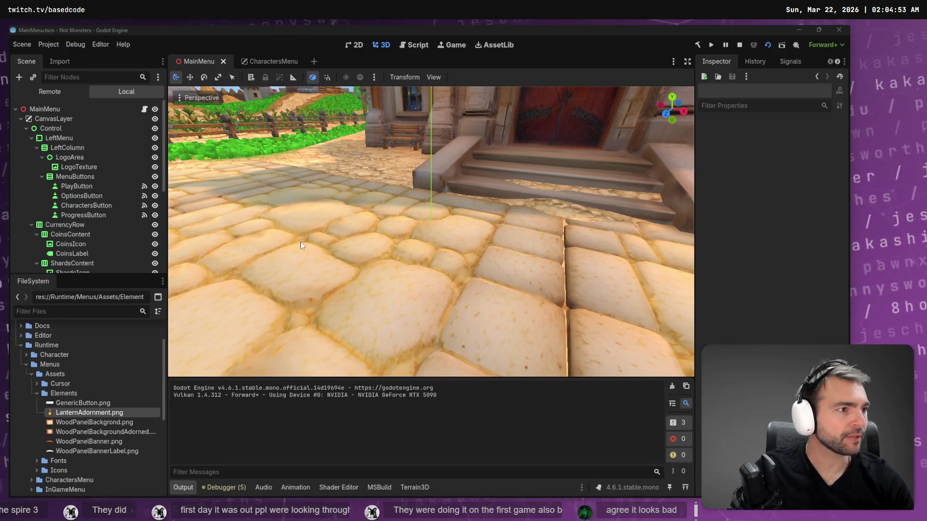
key("alt+Tab")
key("alt+Tab")
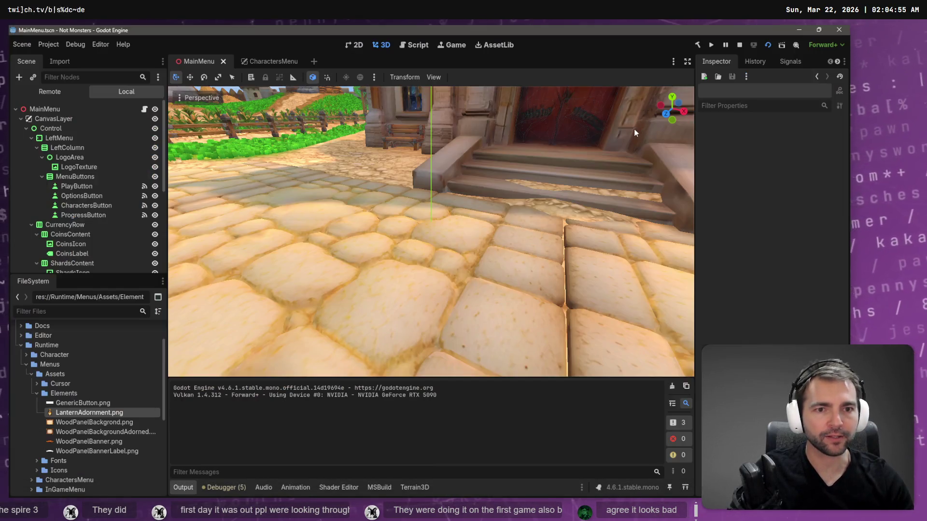
key("F5")
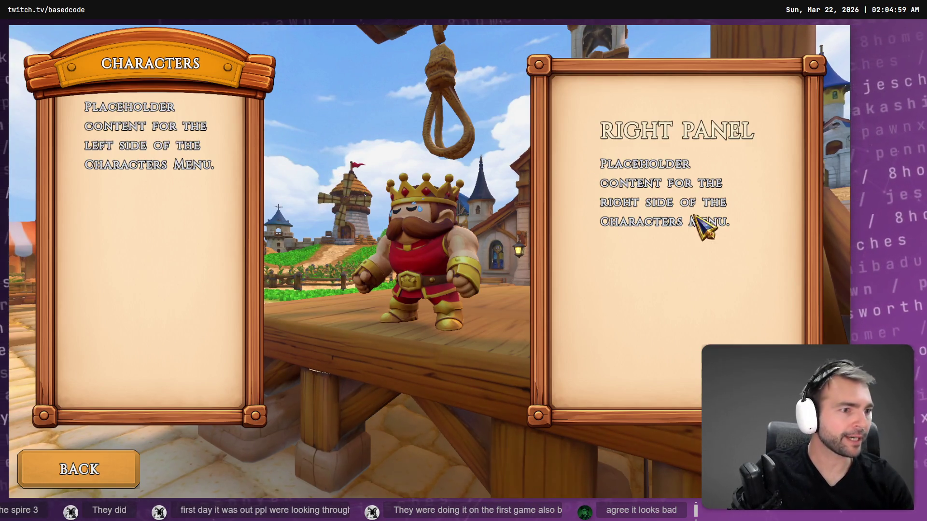
key("alt+Tab")
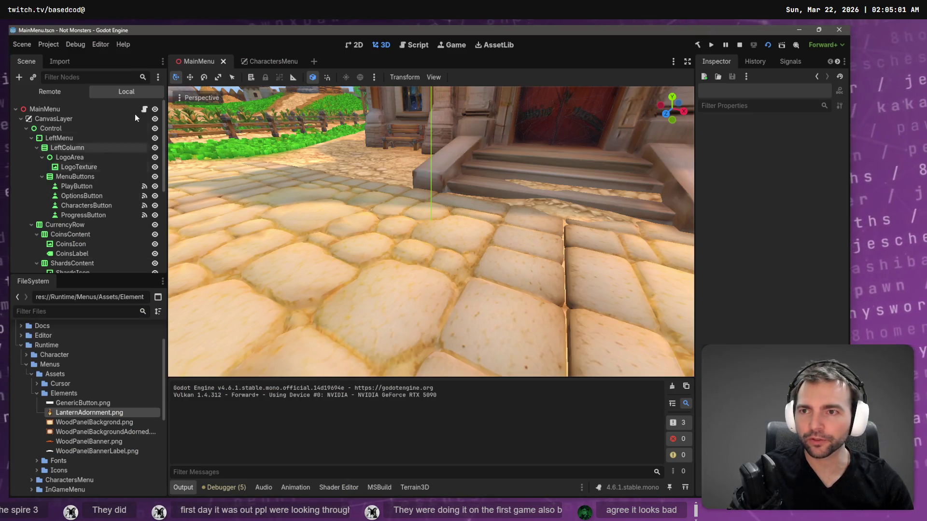
In CharactersMenu, select RightPanel and expand its Layout and Theme Overrides sections in the Inspector.
left_click(263, 62)
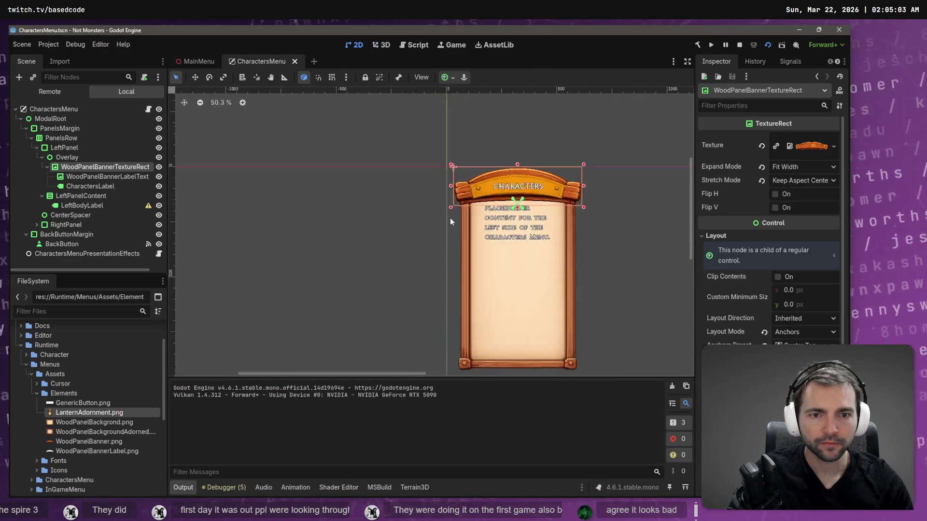
scroll(599, 236, "up", 5)
scroll(545, 250, "down", 3)
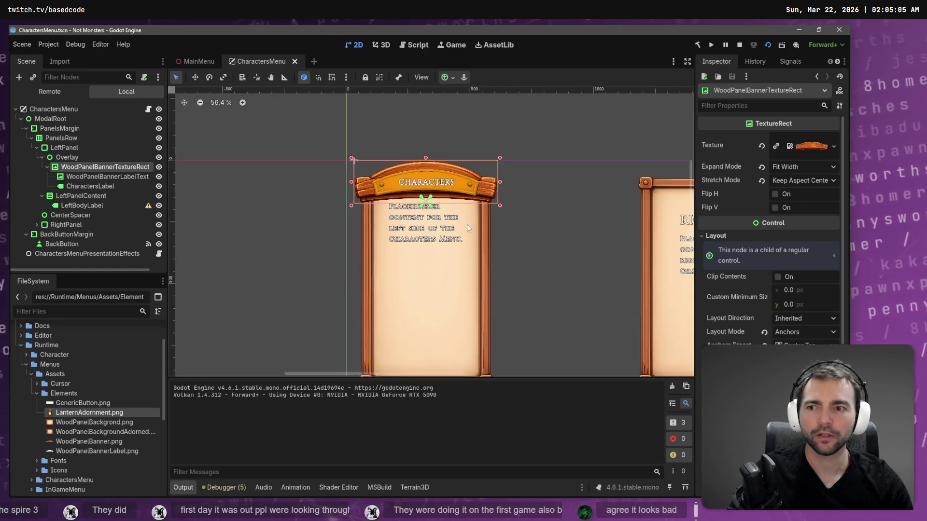
scroll(464, 254, "right", 3)
left_click(385, 254)
left_click(358, 196)
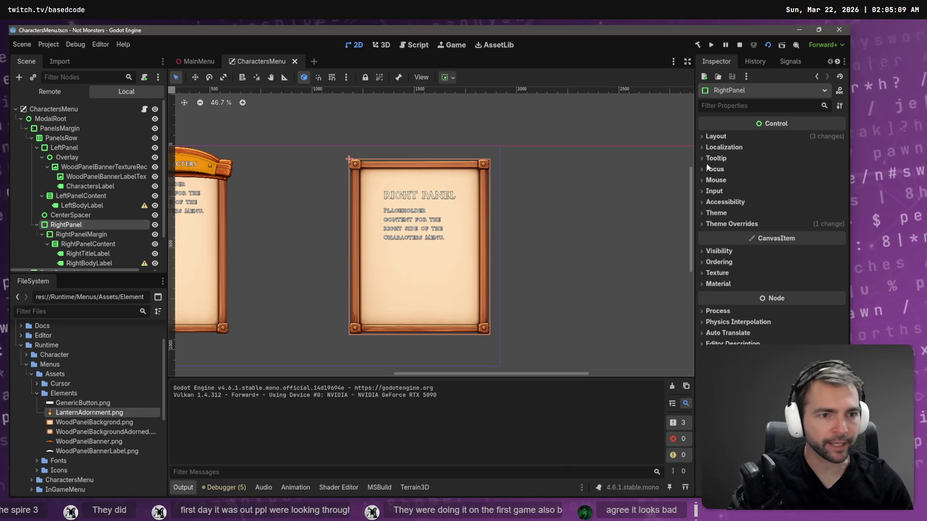
left_click(723, 140)
scroll(114, 210, "down", 1)
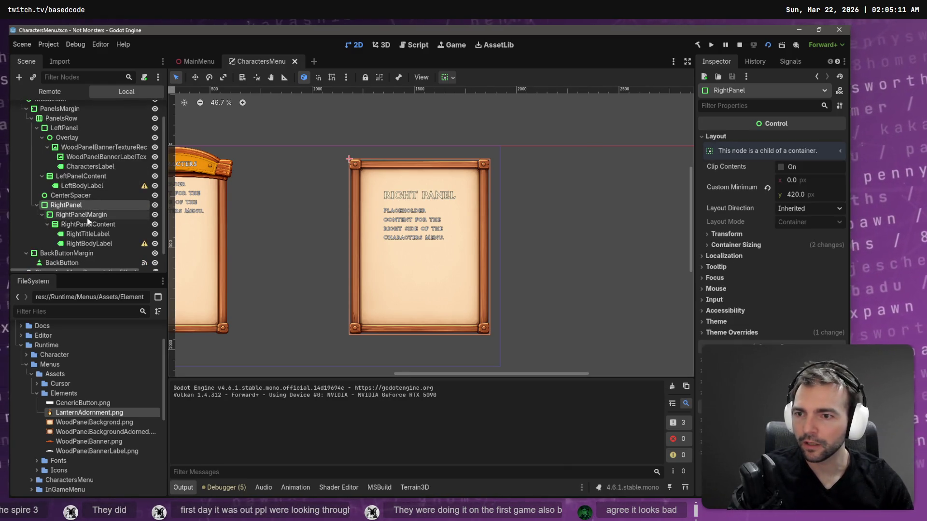
left_click(95, 225)
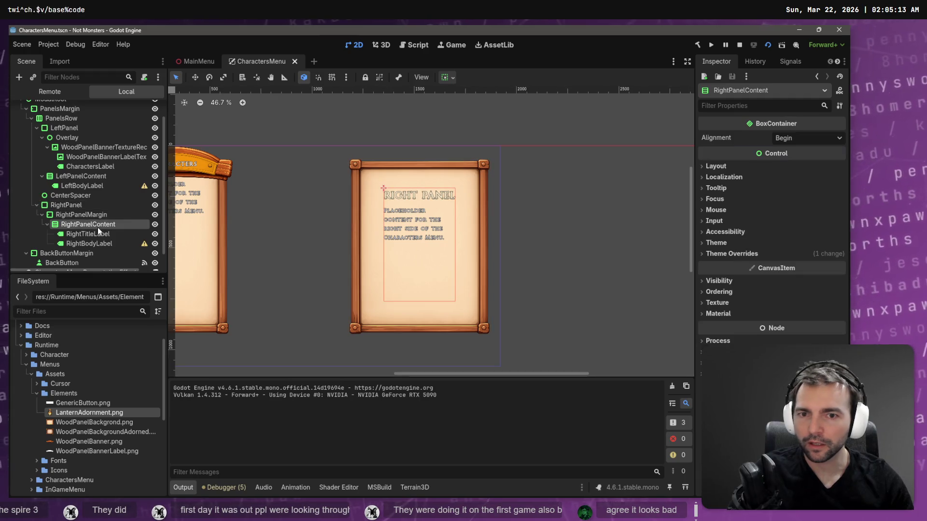
left_click(88, 204)
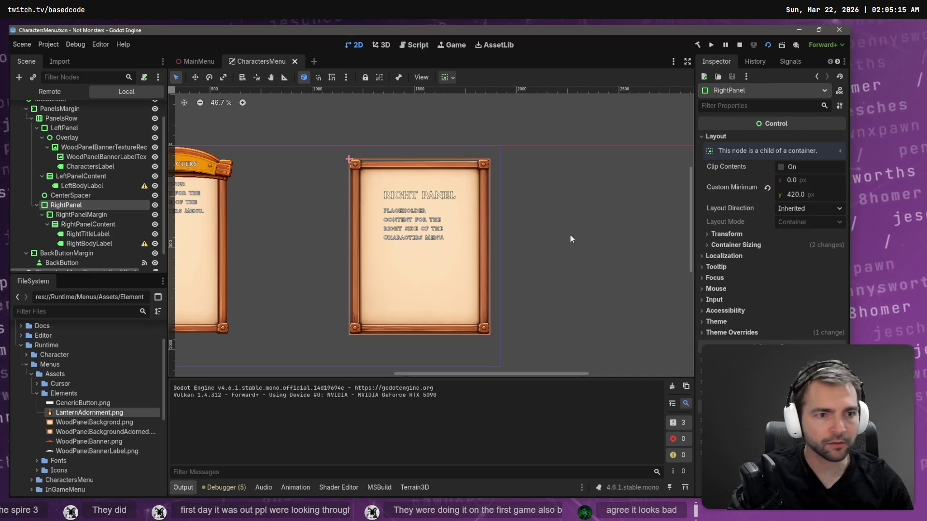
left_click(744, 332)
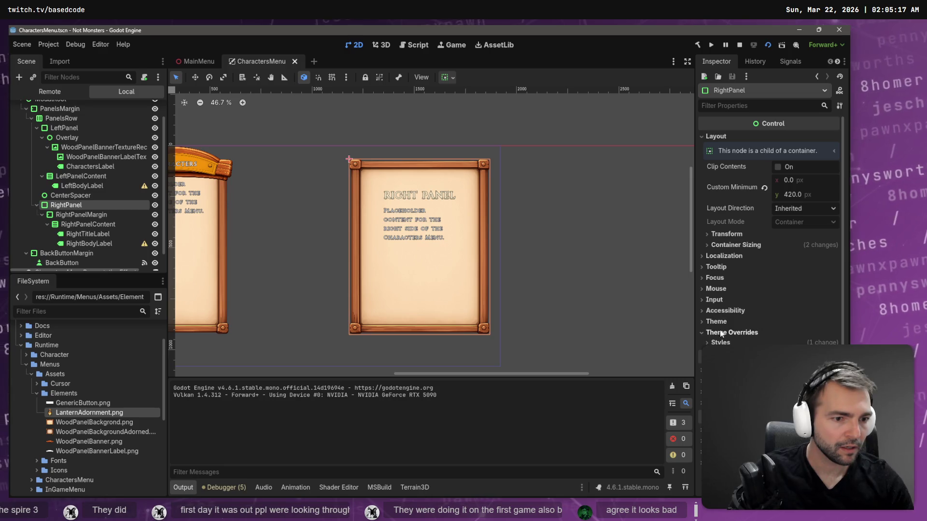
scroll(755, 342, "down", 3)
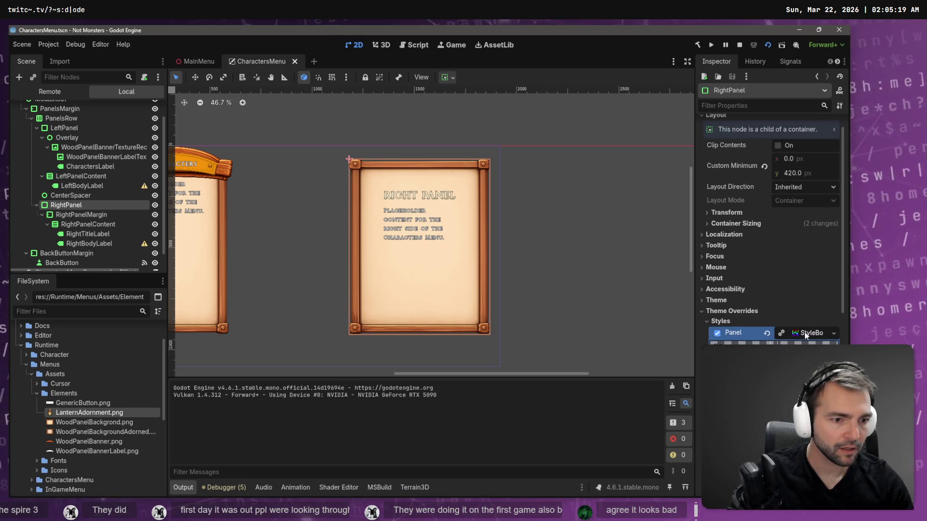
scroll(773, 232, "down", 4)
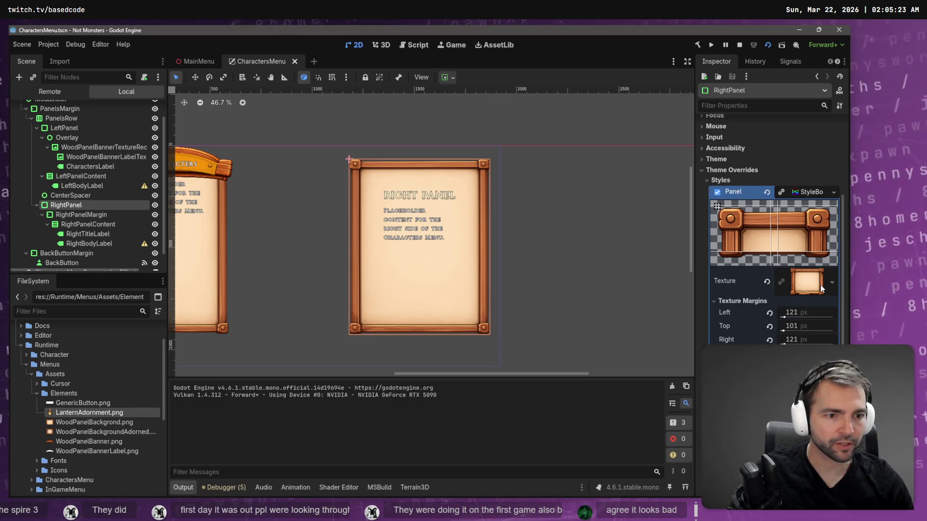
mouse_move(99, 432)
left_mouse_down()
mouse_move(585, 390)
mouse_move(804, 286)
left_mouse_up()
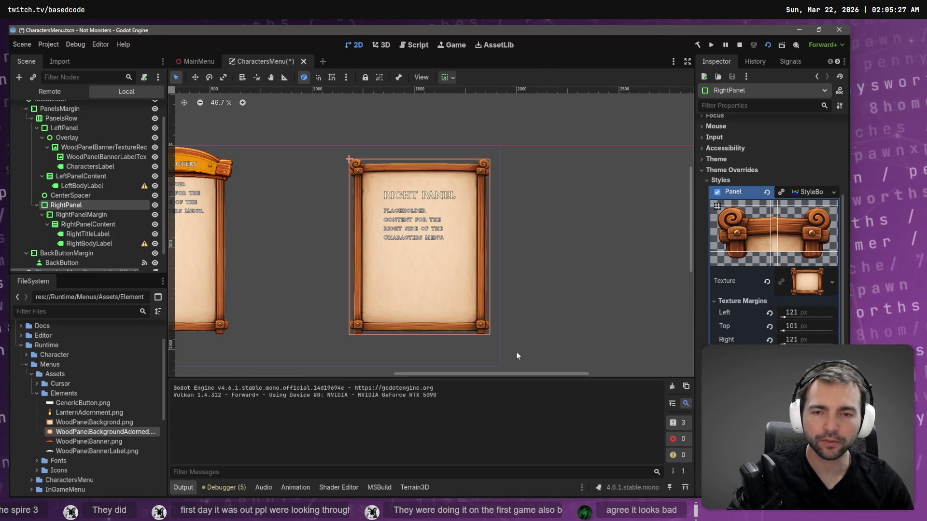
key("ctrl+z")
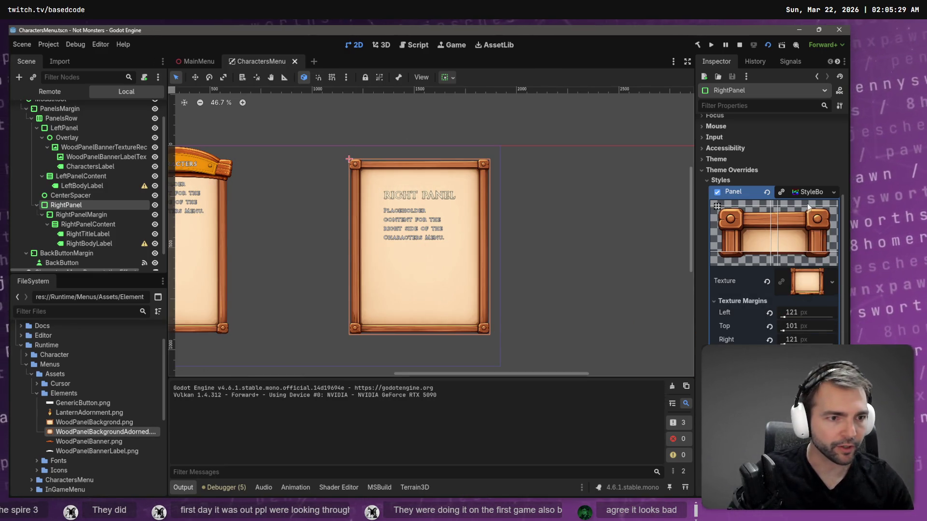
left_click(812, 191)
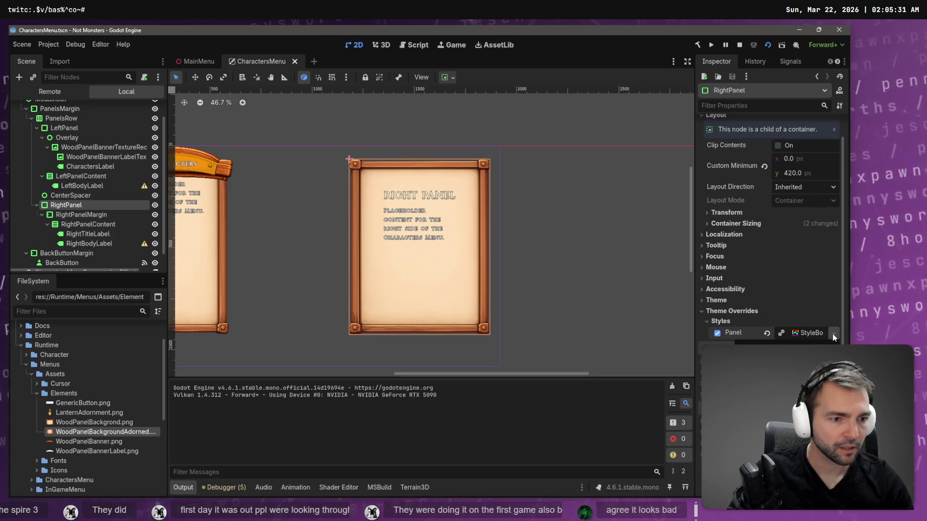
right_click(805, 338)
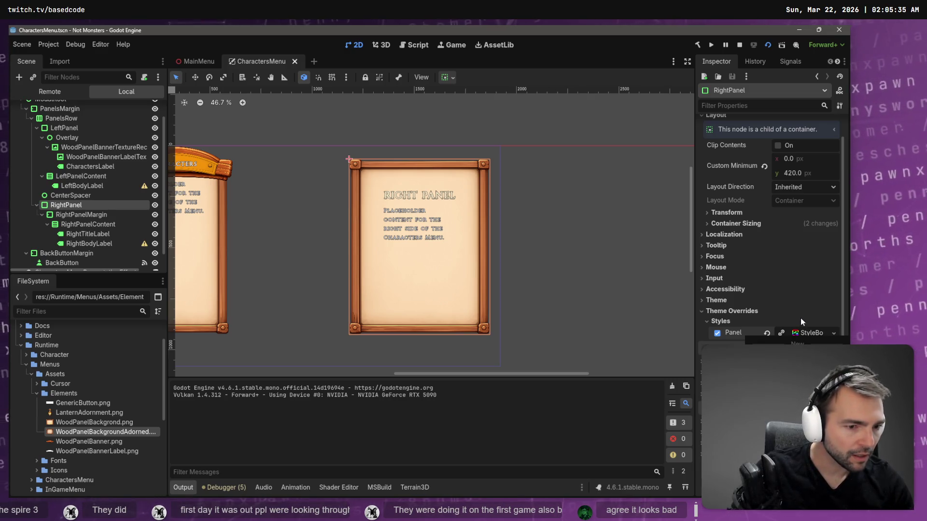
left_click(800, 313)
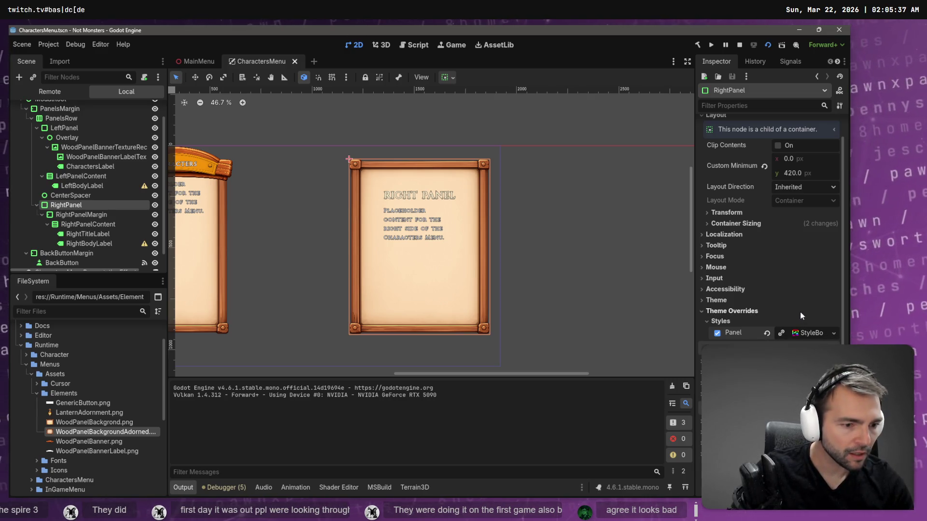
scroll(96, 382, "down", 5)
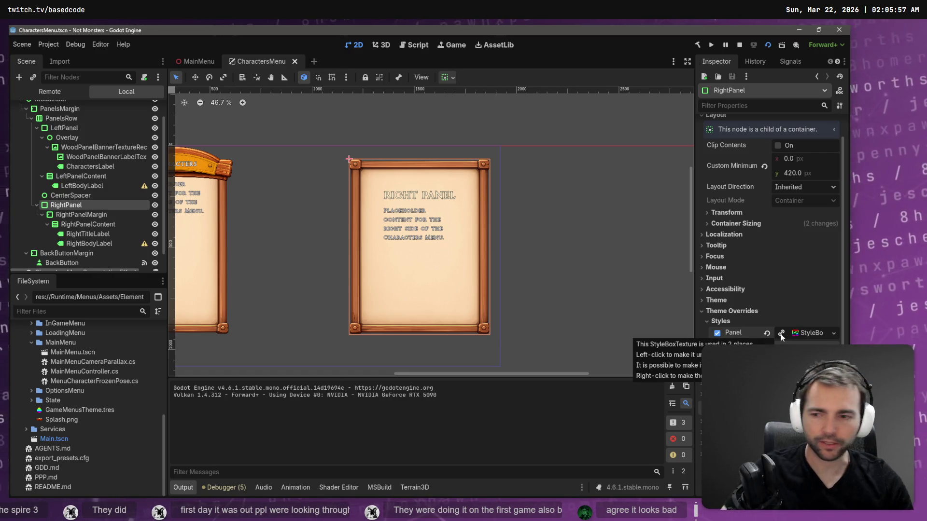
scroll(92, 392, "up", 3)
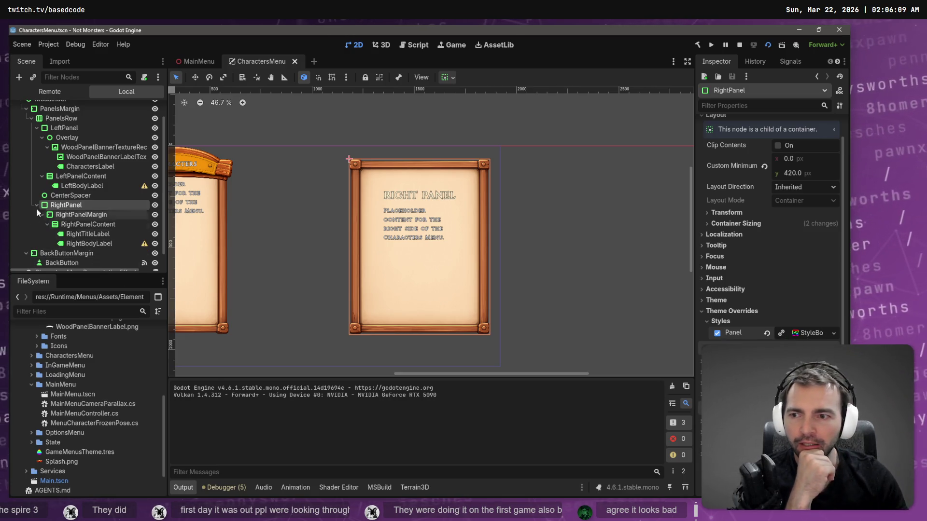
scroll(98, 488, "down", 2)
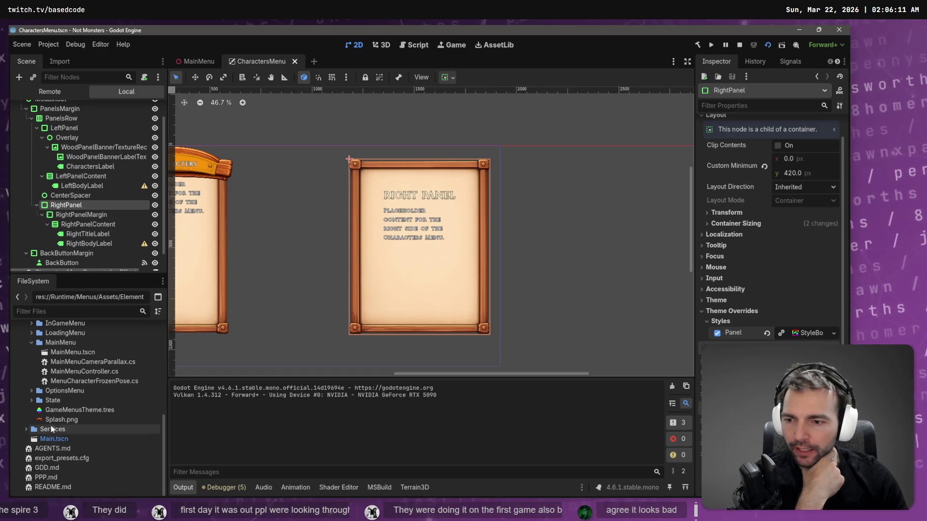
scroll(58, 424, "up", 2)
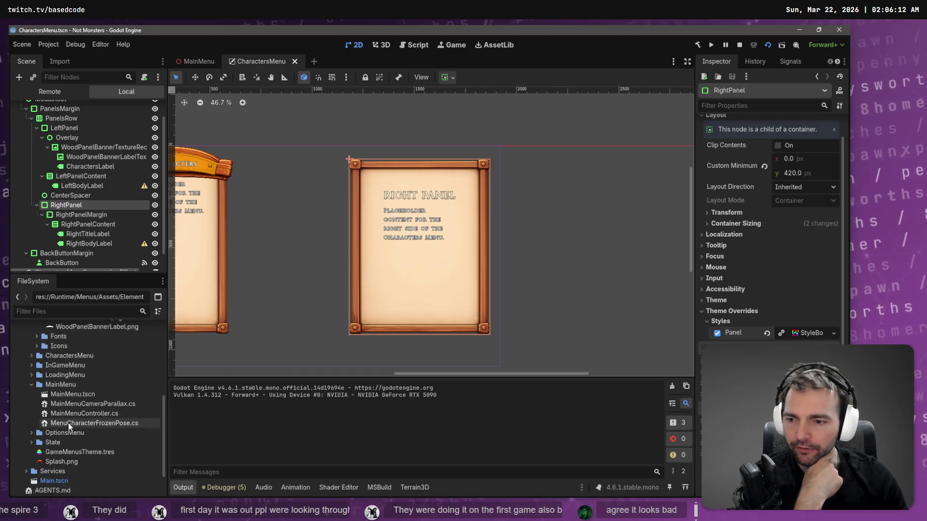
left_click(87, 453)
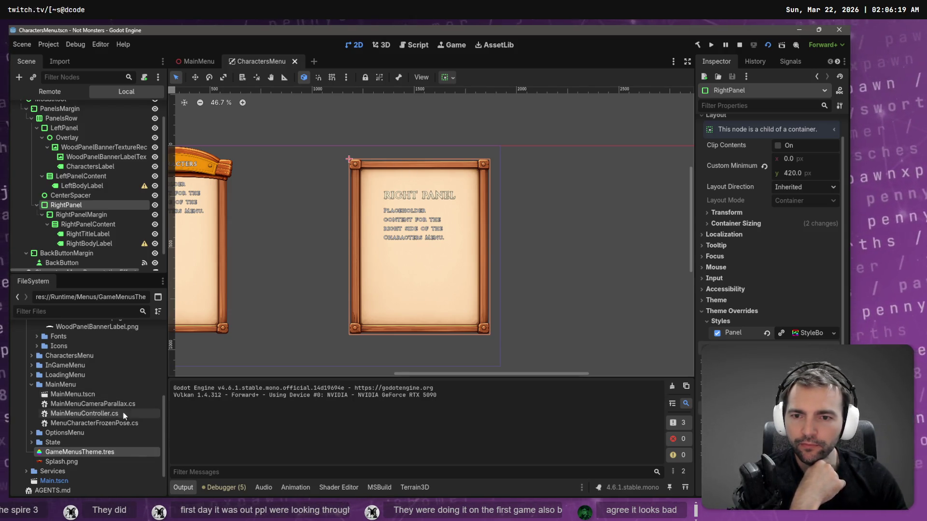
scroll(124, 428, "up", 2)
left_click_drag(488, 168, 435, 160)
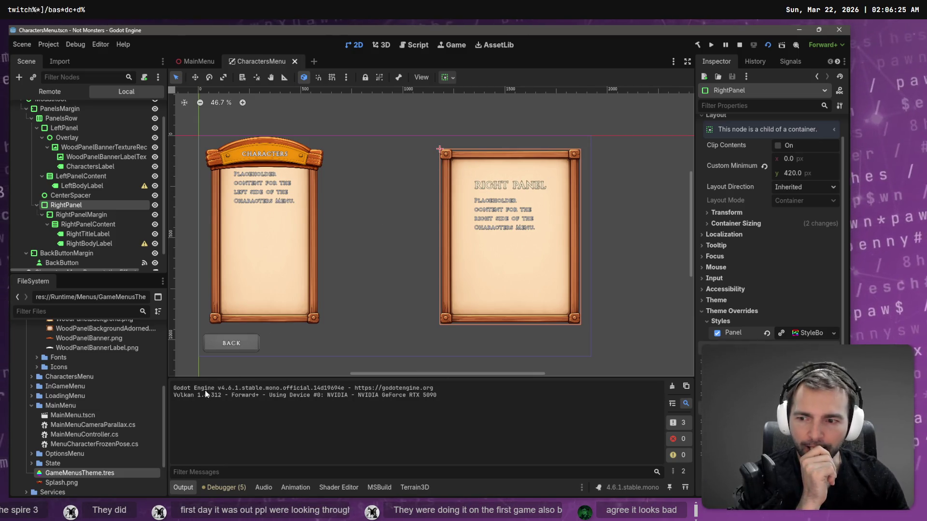
right_click(799, 334)
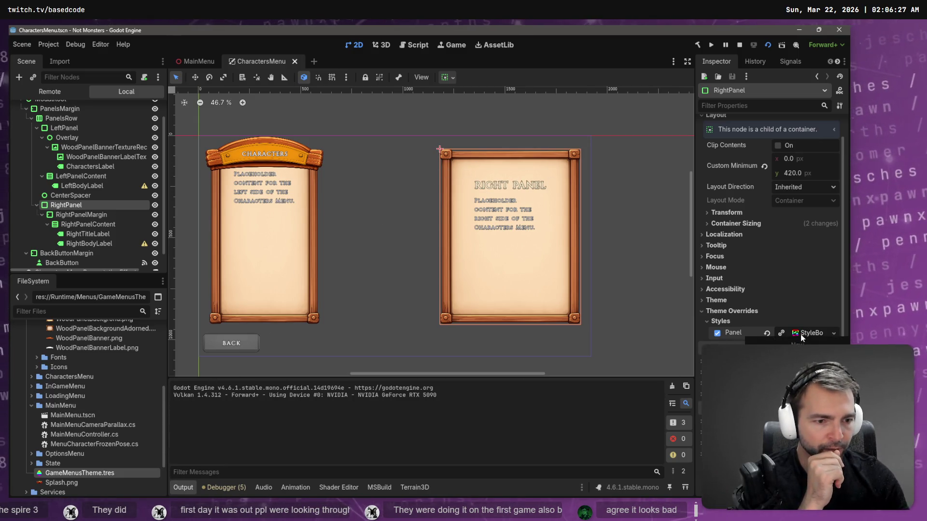
Make the right panel's Panel StyleBox unique and give it the WoodPanelBackgroundAdorned.png texture.
left_click(801, 381)
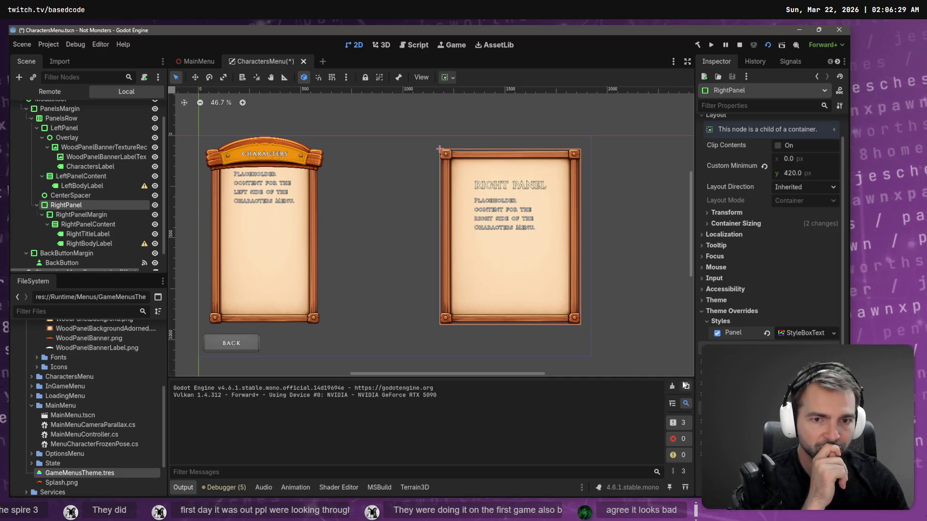
left_click(805, 333)
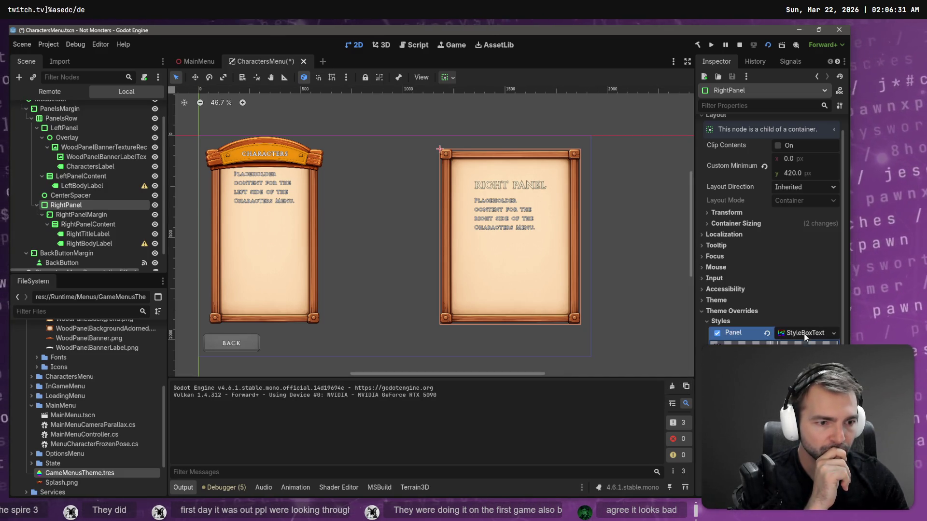
scroll(70, 375, "up", 2)
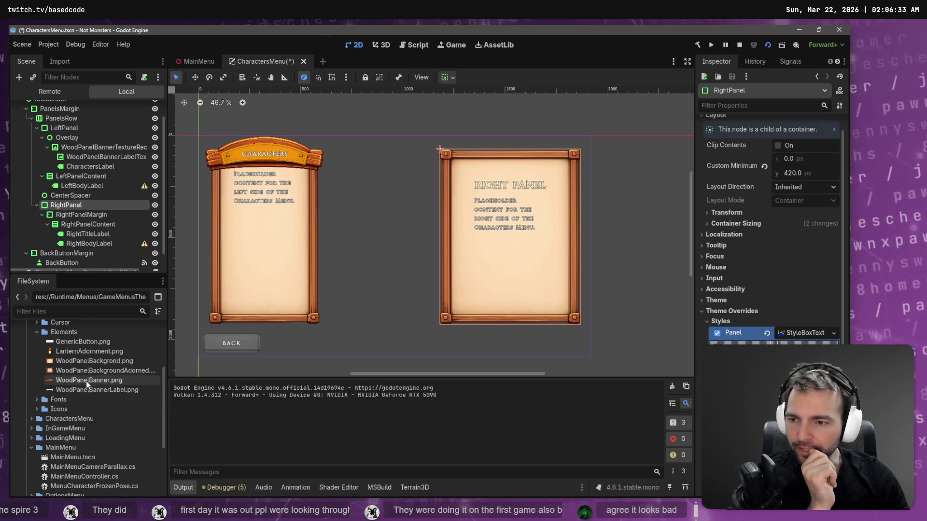
mouse_move(91, 381)
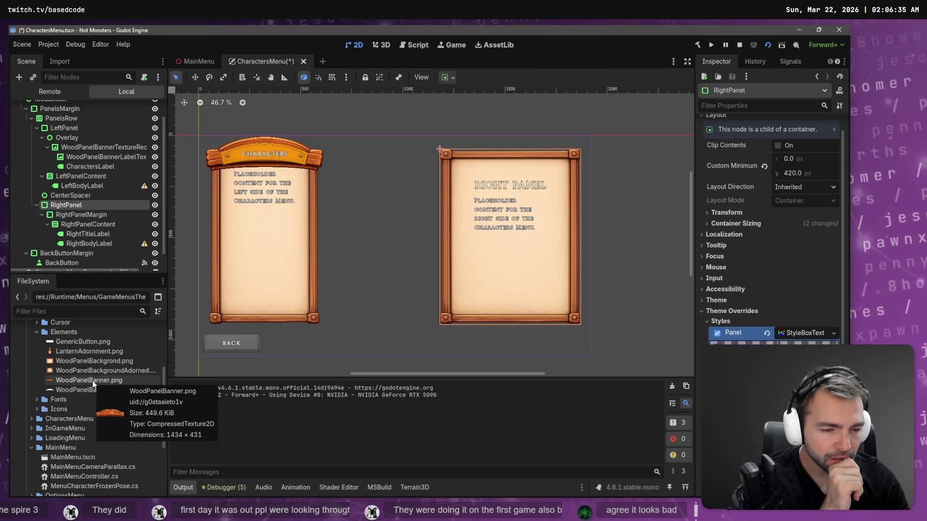
left_click(90, 380)
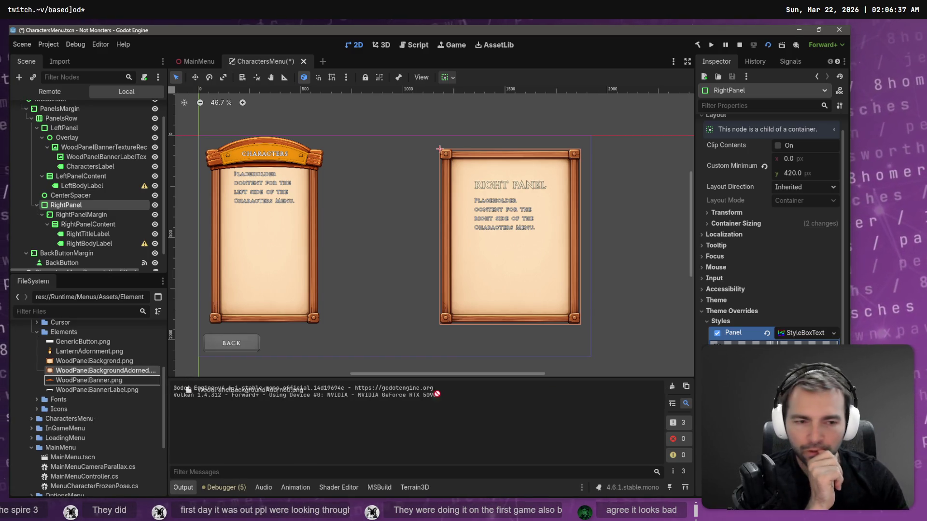
left_click_drag(772, 355, 772, 355)
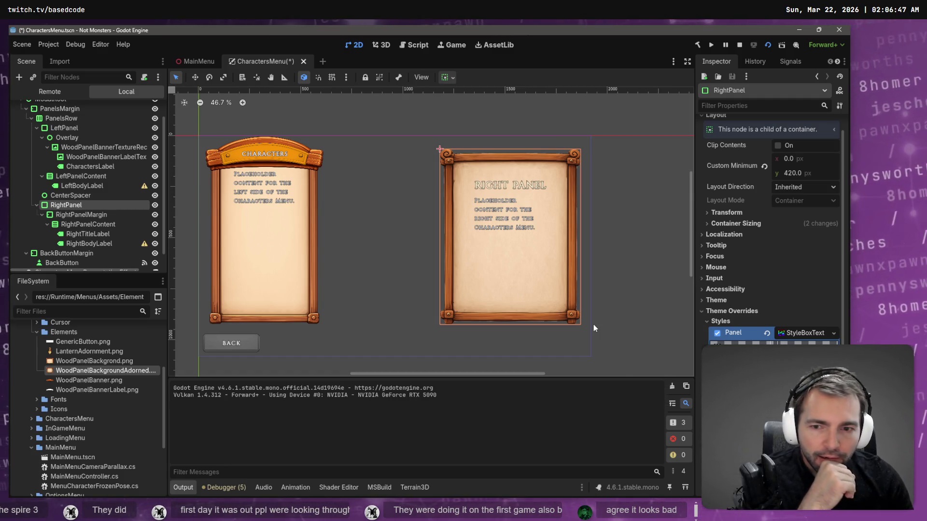
scroll(770, 217, "down", 2)
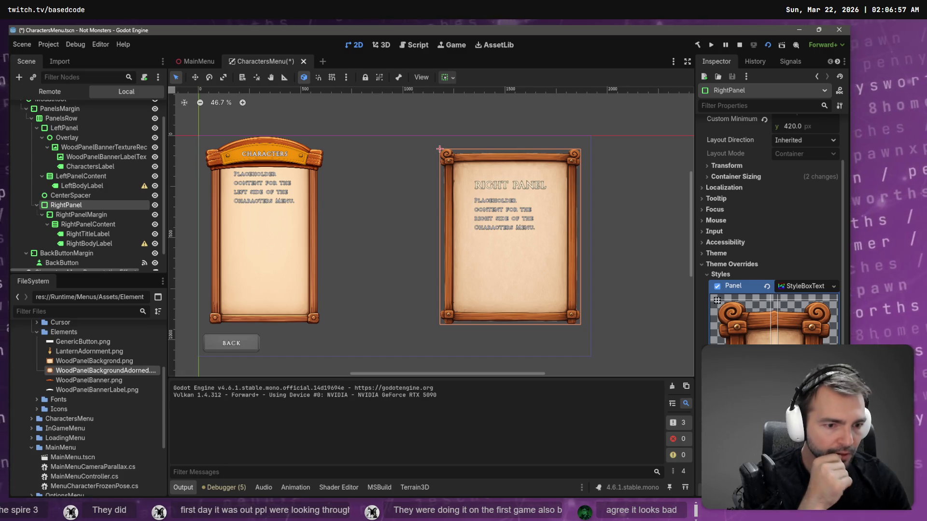
scroll(751, 299, "down", 4)
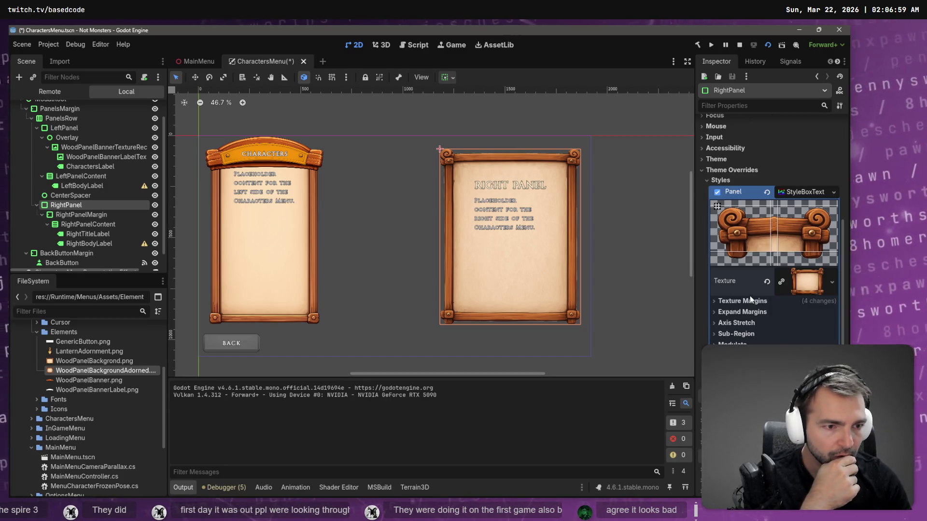
Set the right panel style's Left texture margin to 76 px.
left_click(753, 301)
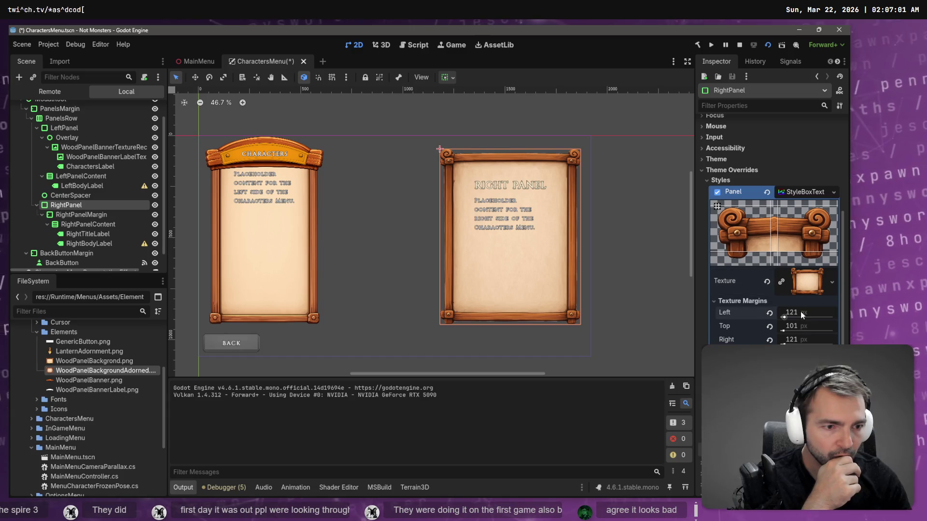
type("56")
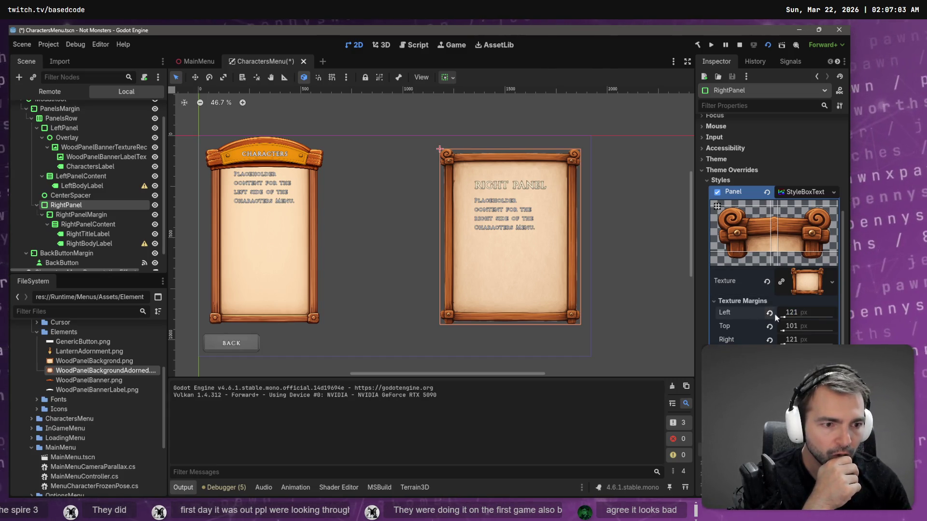
key("Return")
mouse_move(797, 313)
left_mouse_down()
mouse_move(815, 313)
mouse_move(803, 313)
left_mouse_up()
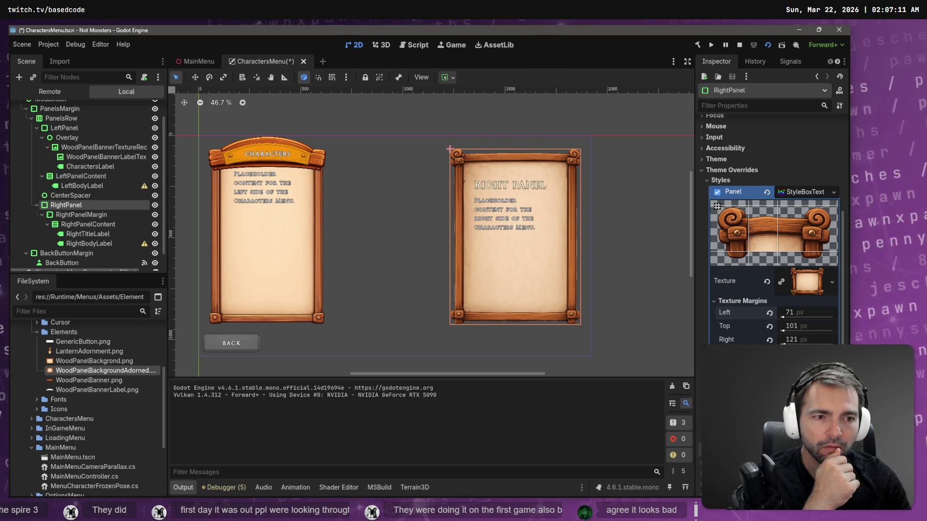
left_click_drag(804, 313, 802, 313)
left_click(793, 314)
type("80")
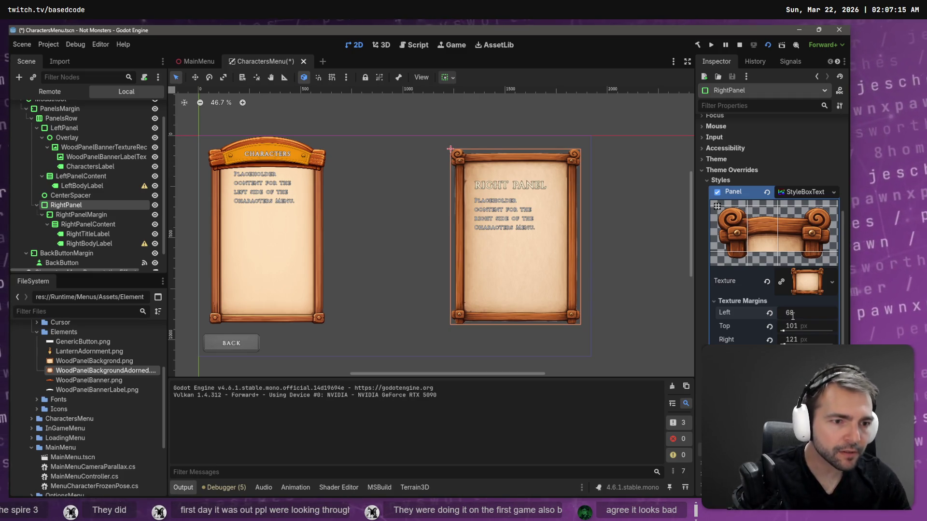
key("BackSpace")
key("BackSpace")
type("70")
key("BackSpace")
type("6")
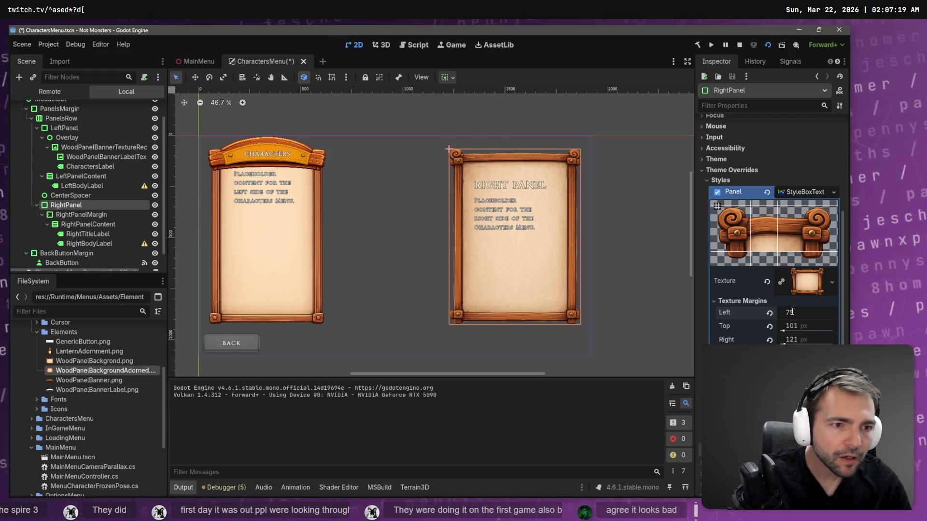
key("ctrl+a")
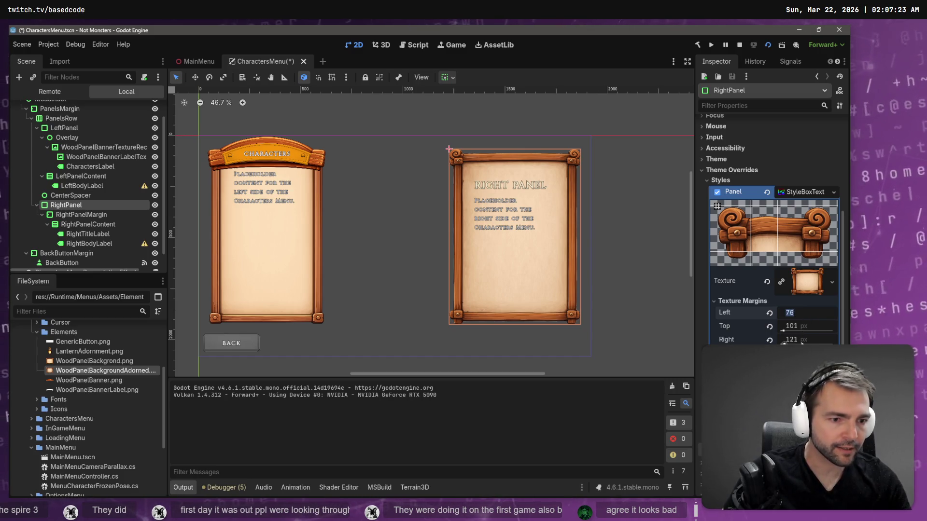
Set the Right texture margin to 69 px.
left_click(801, 339)
type("76")
key("Return")
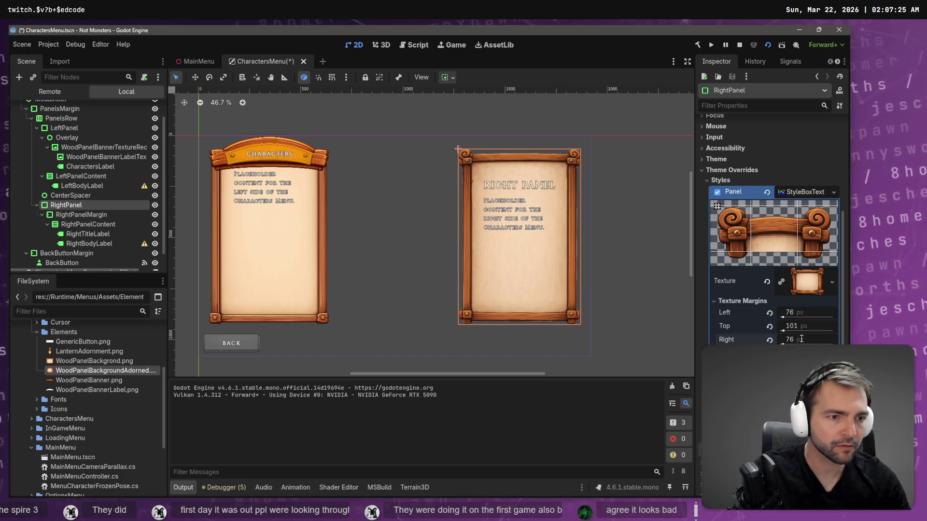
left_click(802, 339)
type("68")
key("Up")
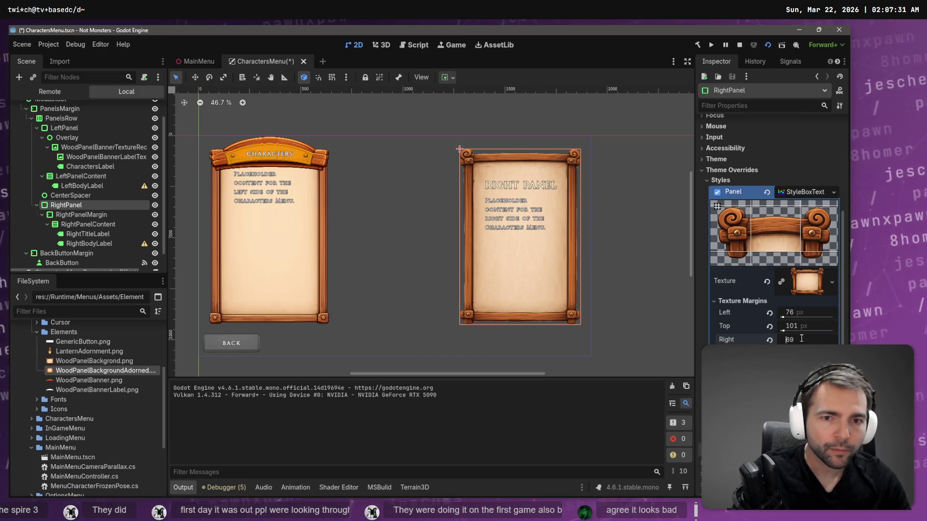
key("Return")
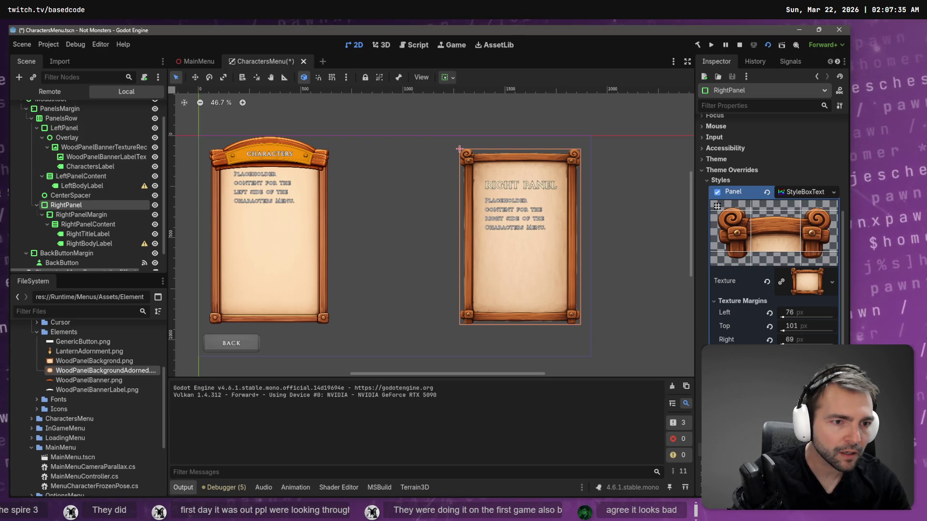
Nudge the Bottom texture margin up and back down, then return to the Right margin field.
key("Up")
key("Up")
key("Up")
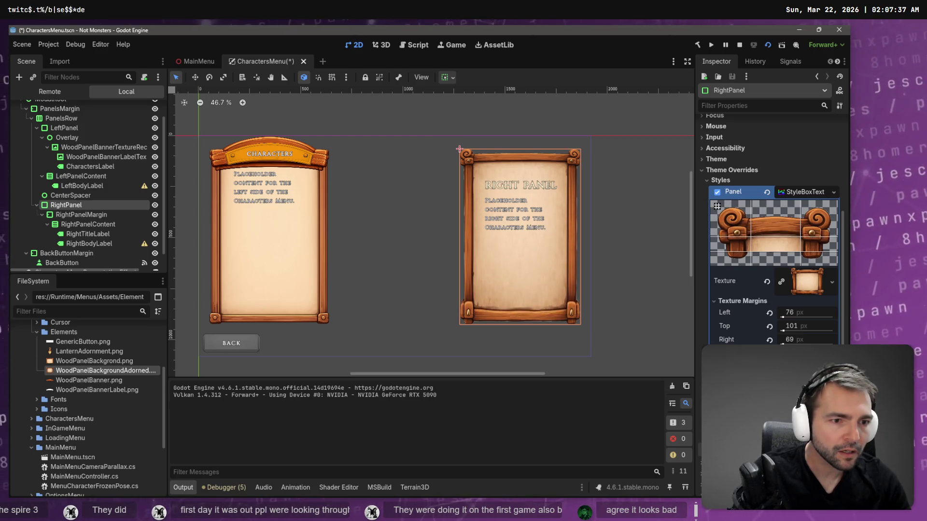
key("Up")
key("Up")
key("Up")
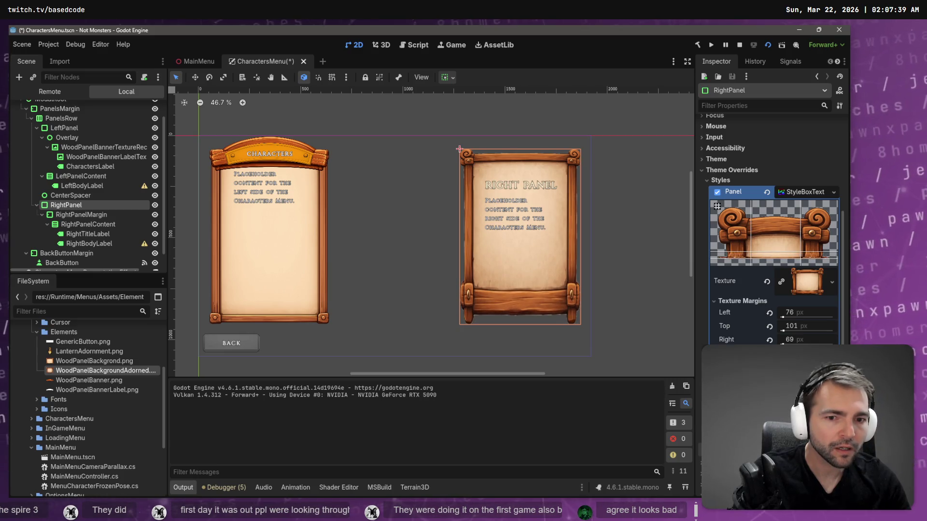
key("Down")
key("Down")
key("Down")
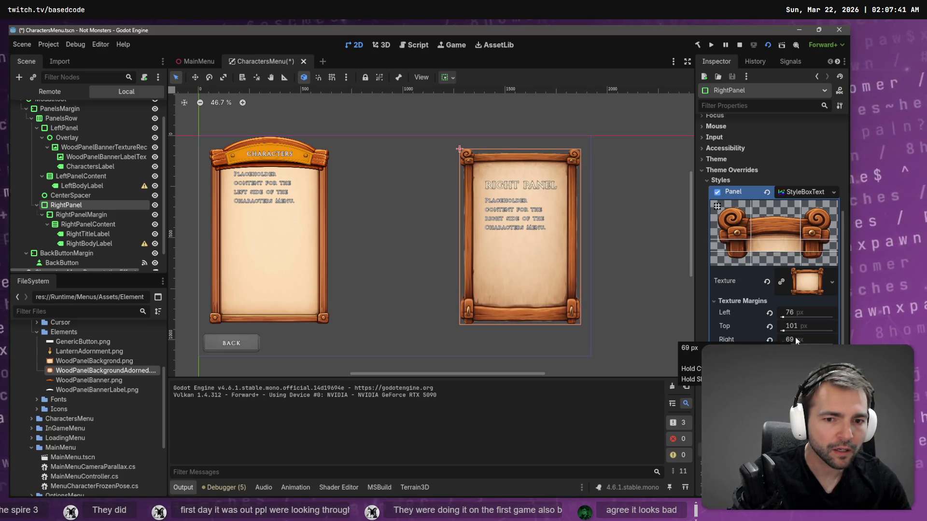
key("Down")
key("Down")
key("Down")
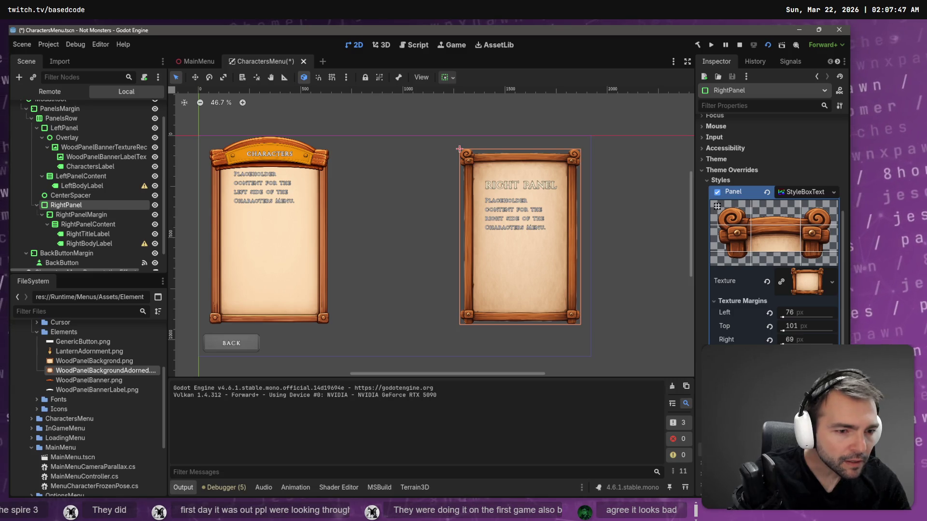
left_click(803, 341)
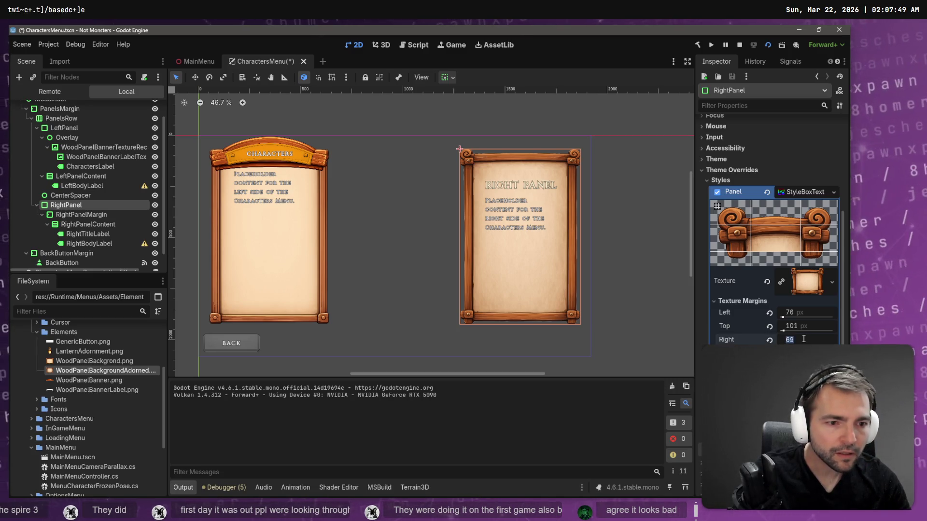
Set the right panel's Top texture margin to 80 px and deselect to view the result.
left_click(807, 328)
type("10085")
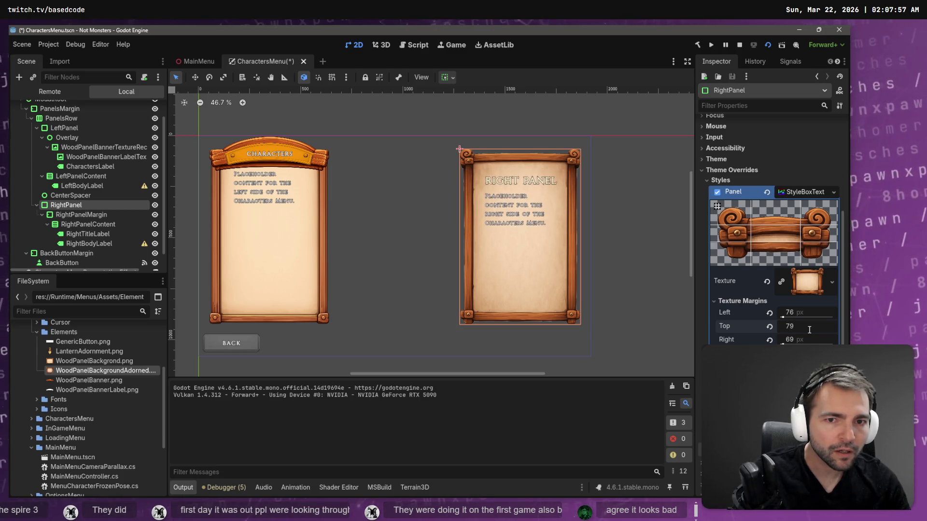
type("83")
scroll(810, 330, "up", 6)
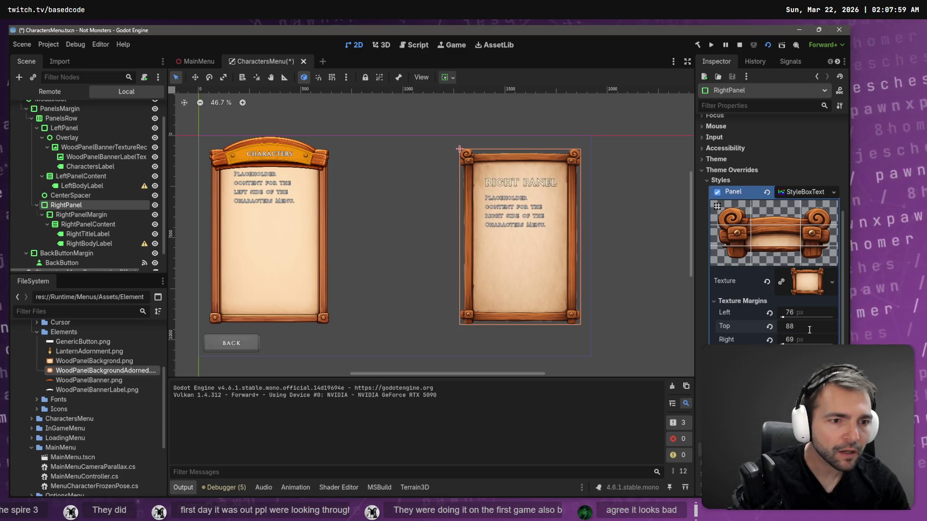
scroll(810, 330, "down", 6)
scroll(809, 330, "down", 2)
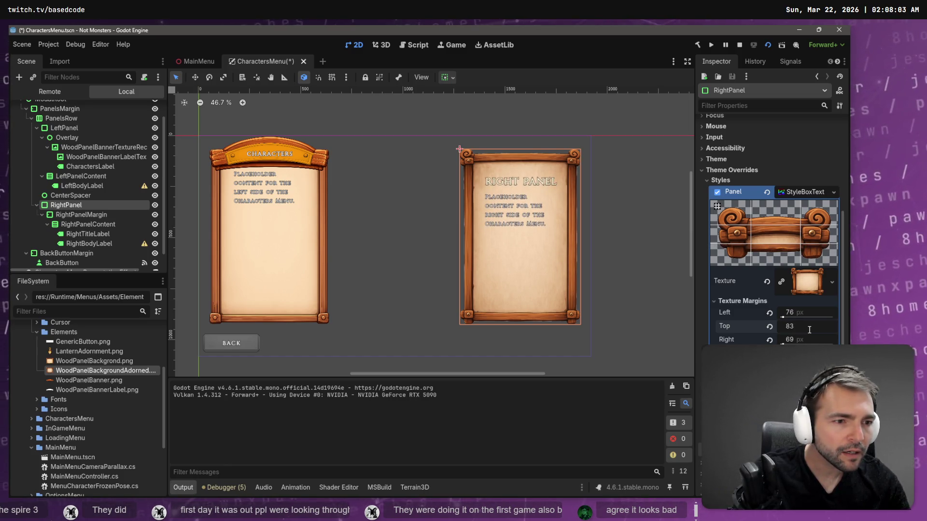
scroll(809, 329, "down", 2)
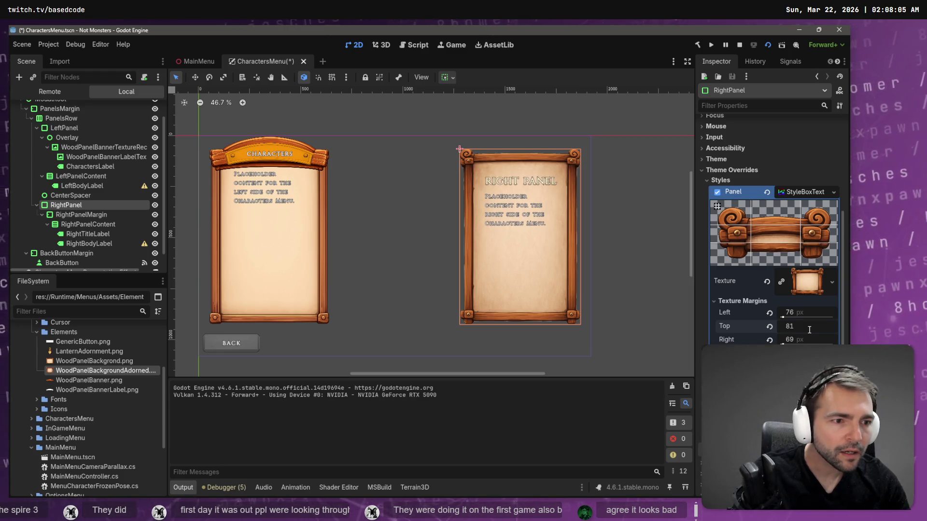
scroll(809, 330, "down", 2)
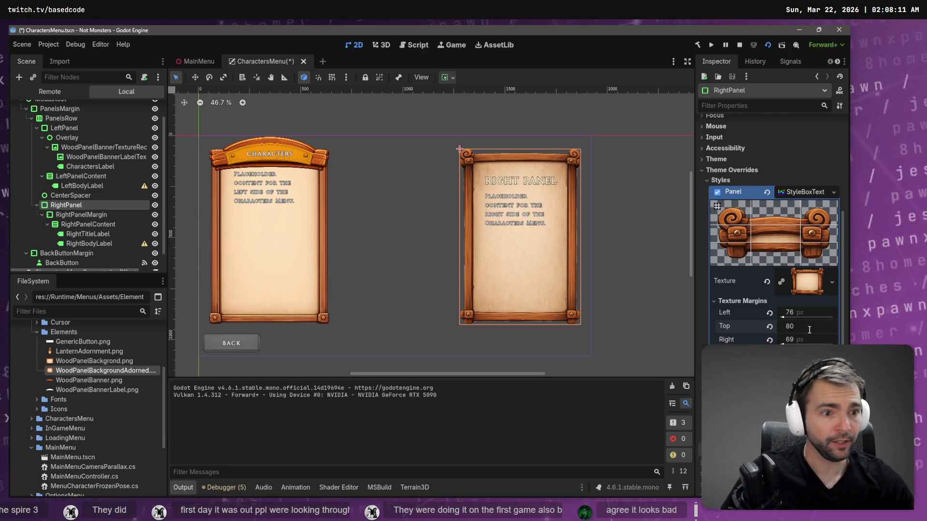
left_click(649, 238)
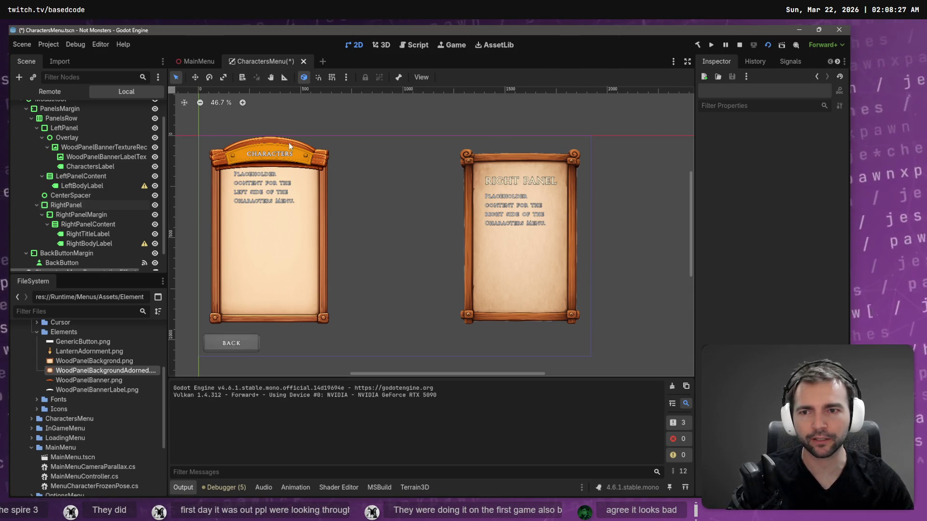
left_click(396, 191)
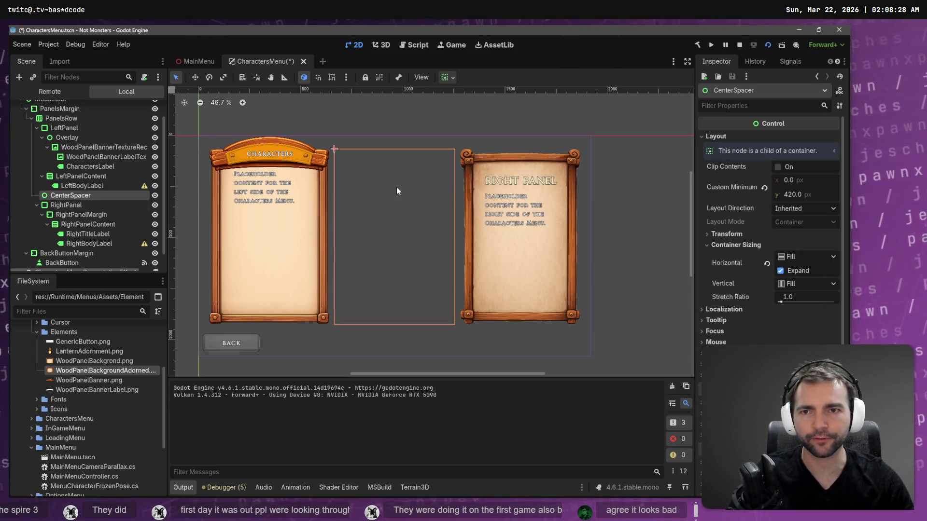
Run the game from MainMenu, open Characters, go back and reopen it, then close the game.
left_click(193, 61)
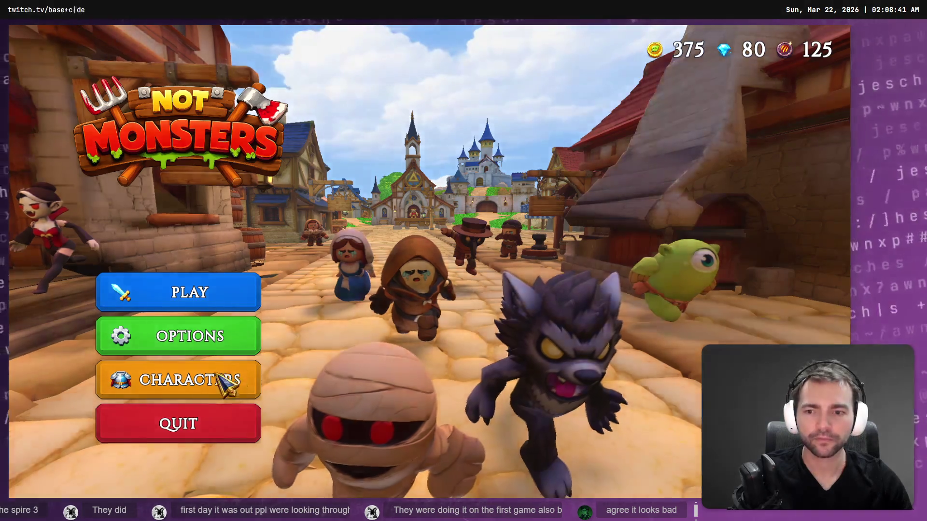
left_click(226, 380)
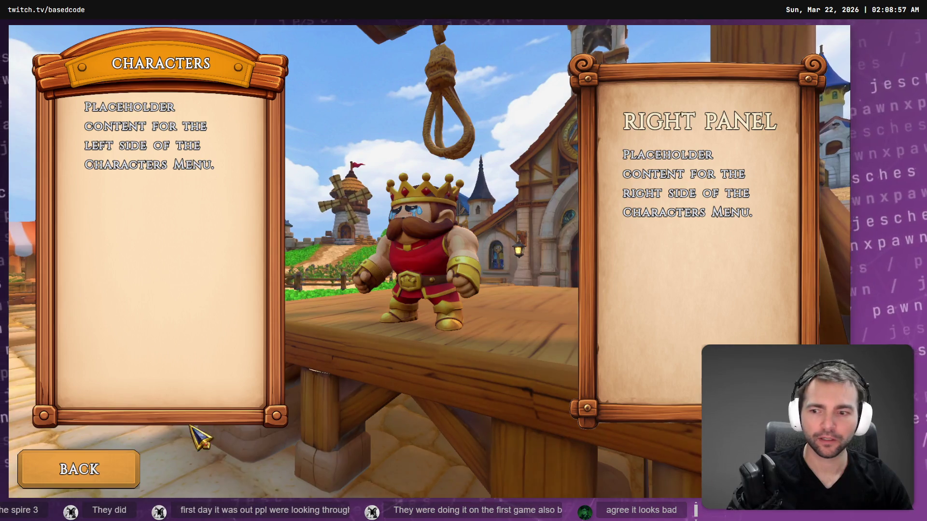
left_click(133, 476)
left_click(252, 379)
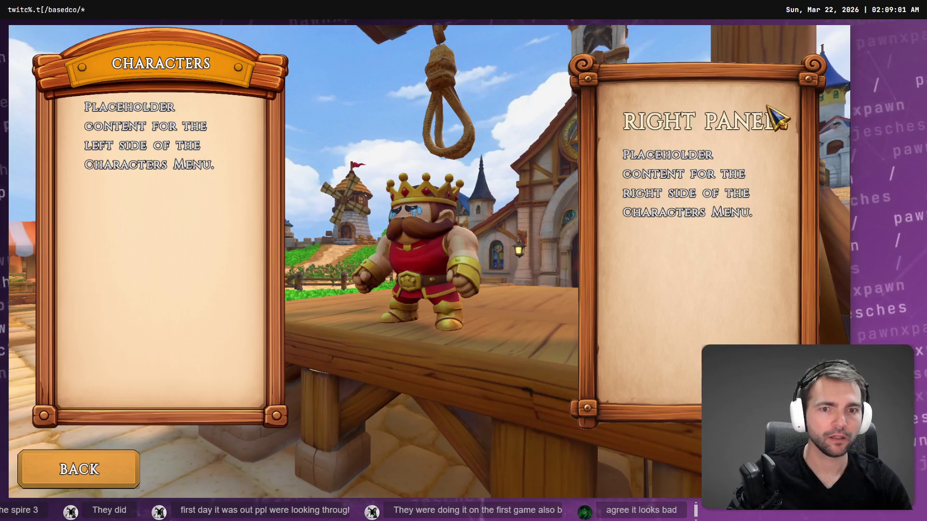
key("alt+F4")
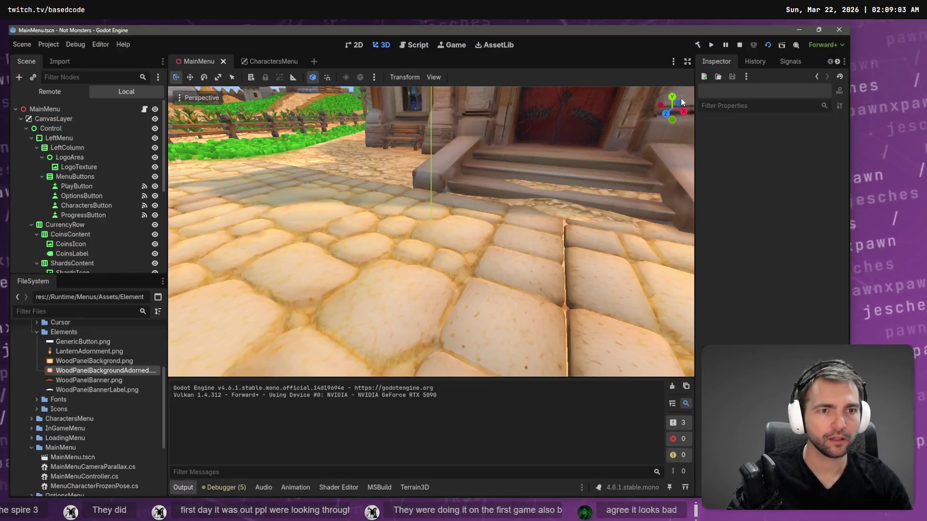
Compare the tldraw character-select mockup with the game's Characters screen, then reopen CharactersMenu in Godot.
key("alt+Tab")
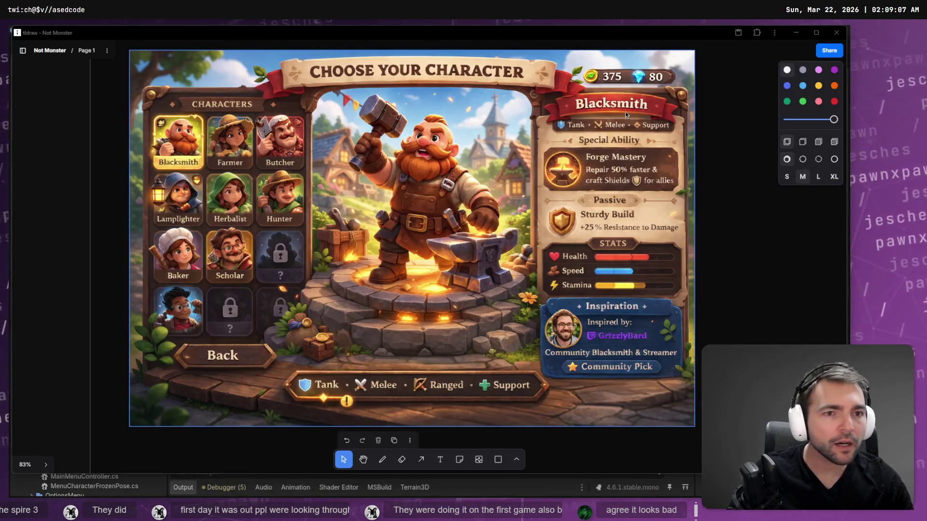
key("alt+Tab")
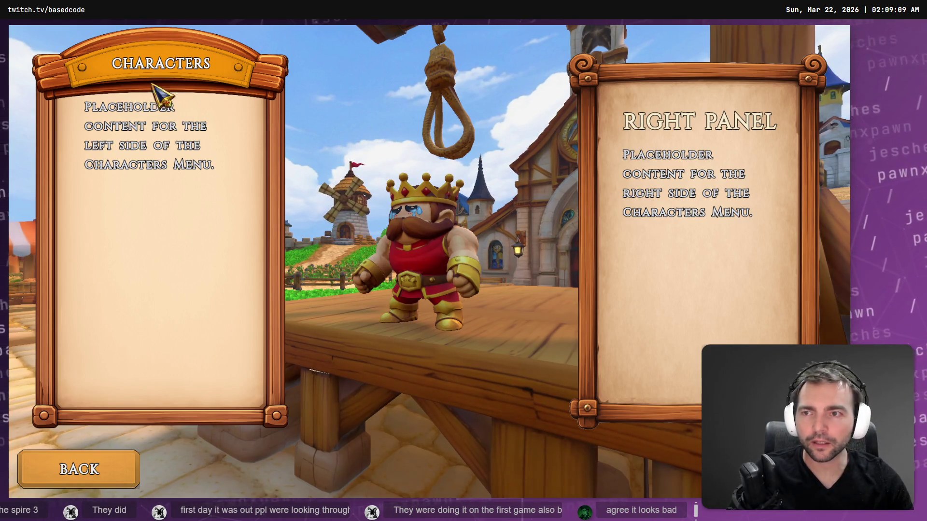
key("alt+Tab")
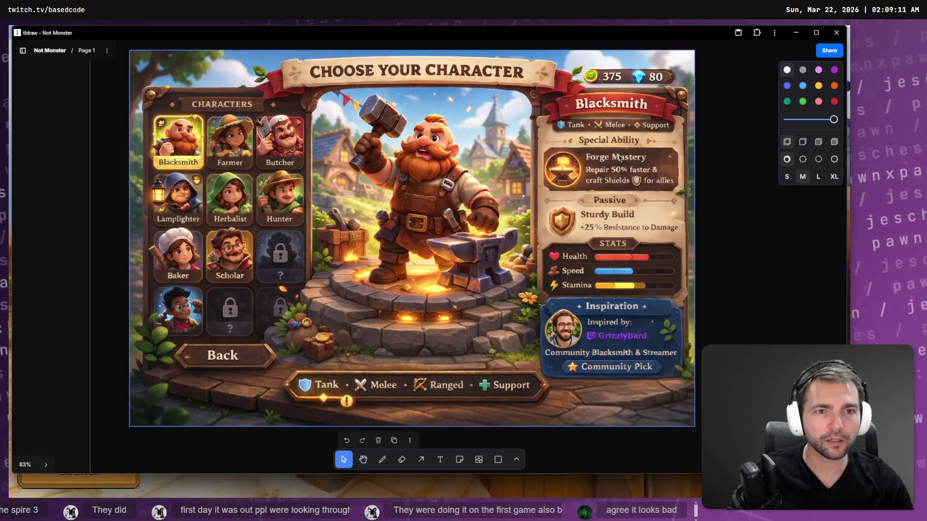
key("alt+Tab")
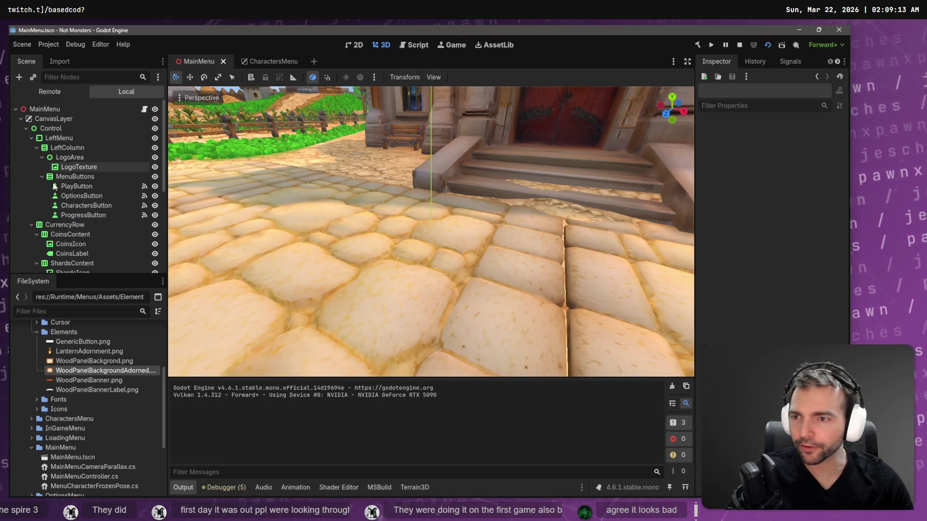
left_click(283, 65)
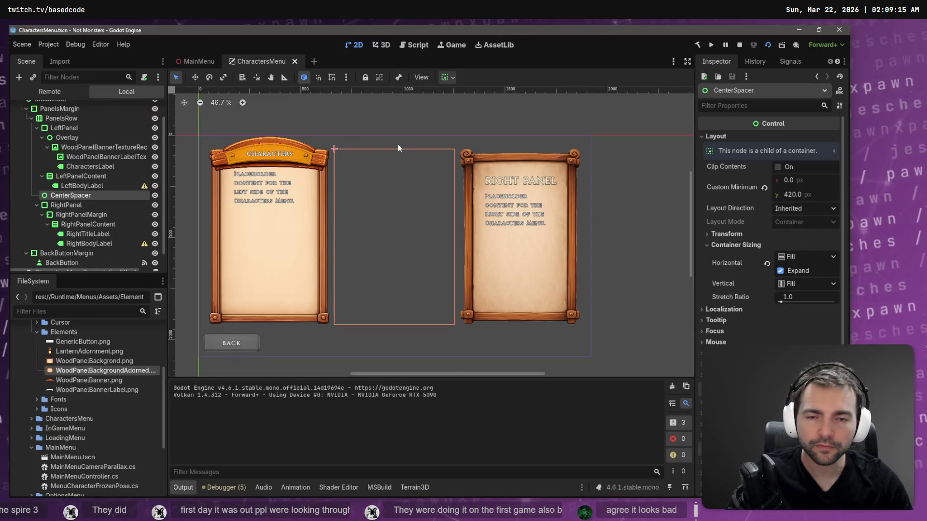
Move RightPanelContent directly under RightPanel and delete the RightPanelMargin node.
left_click(100, 206)
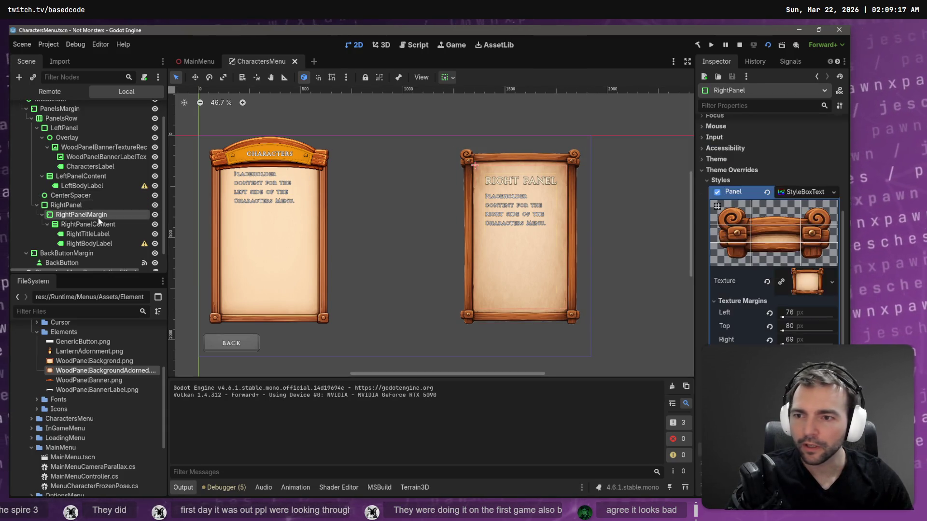
left_click(97, 216)
left_click(100, 225)
left_click(103, 217)
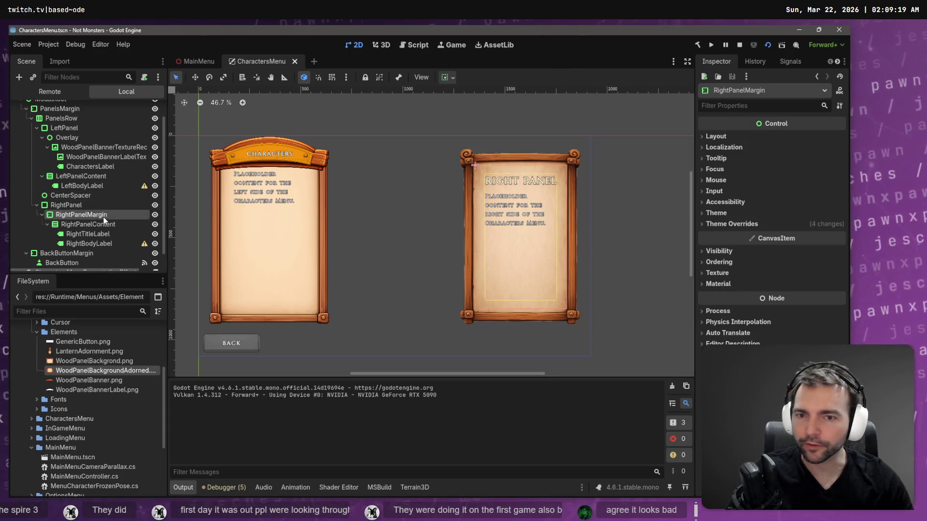
left_click_drag(94, 226, 81, 211)
left_click(83, 214)
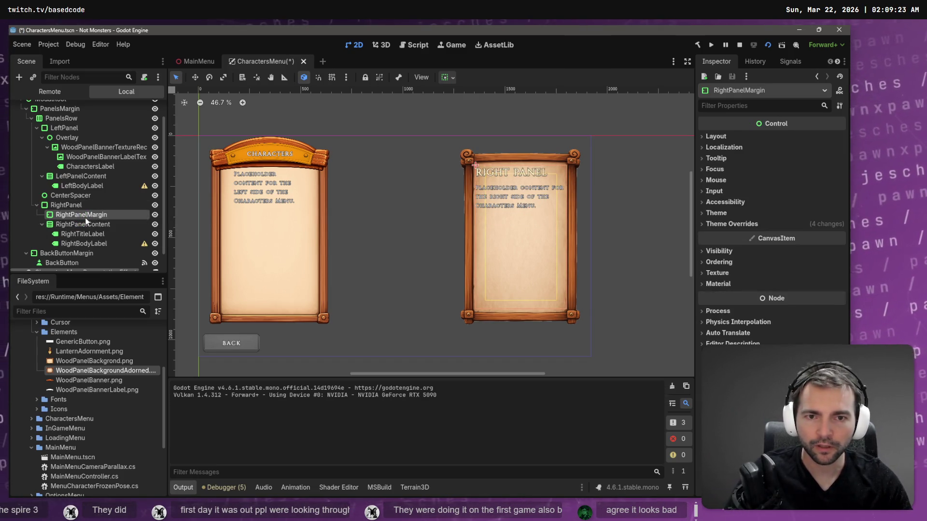
key("Delete")
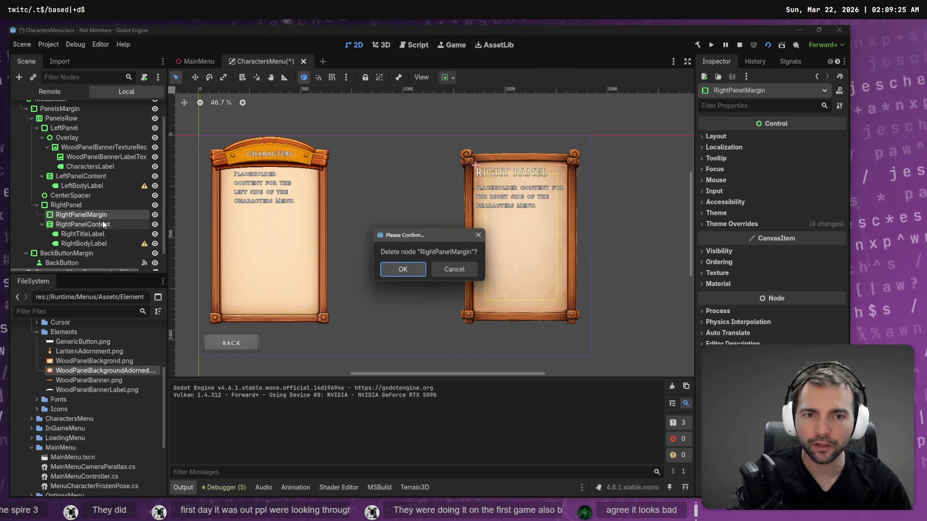
key("Return")
left_click(77, 208)
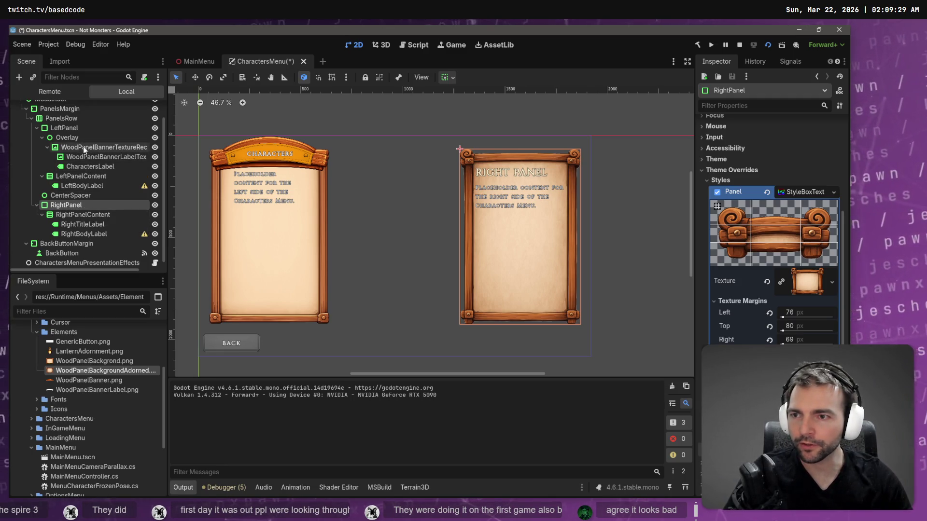
Rename the left panel's Overlay node to HeaderOverlay.
left_click(69, 138)
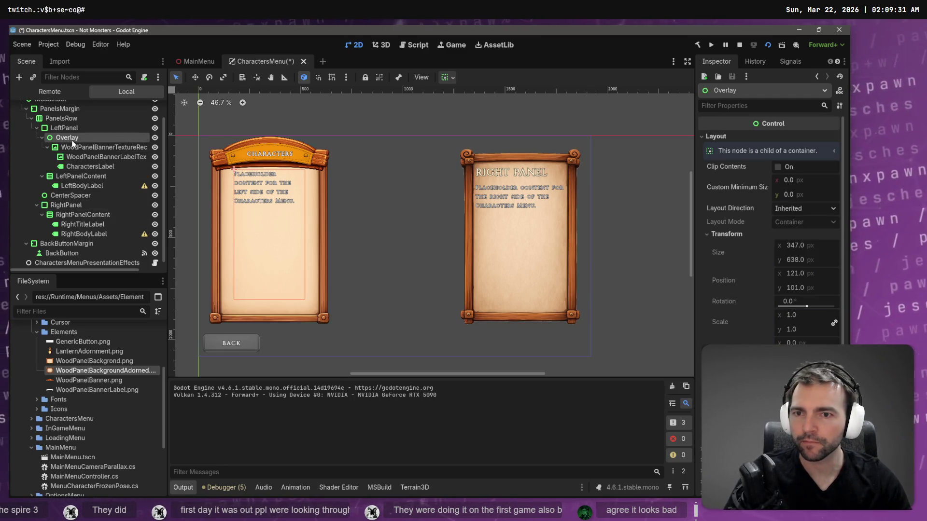
left_click(72, 139)
type("HeaderO")
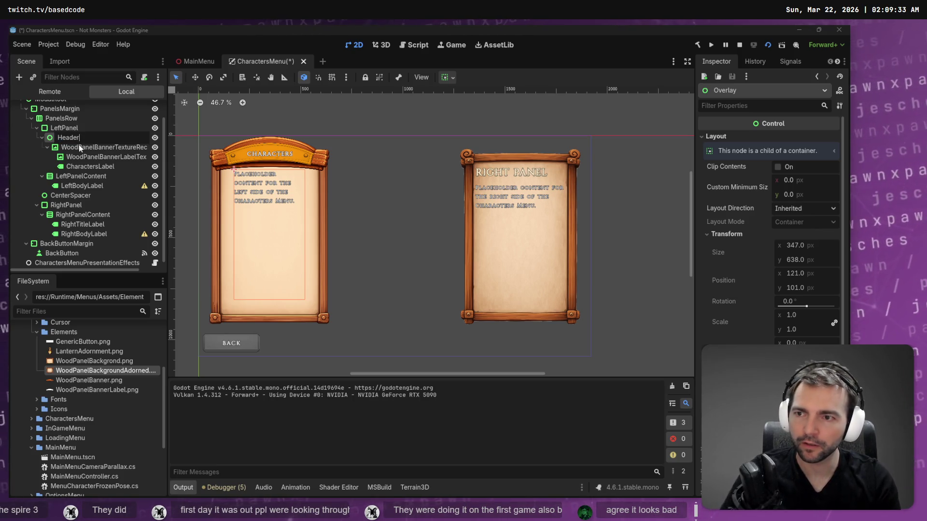
type("verlay")
key("Return")
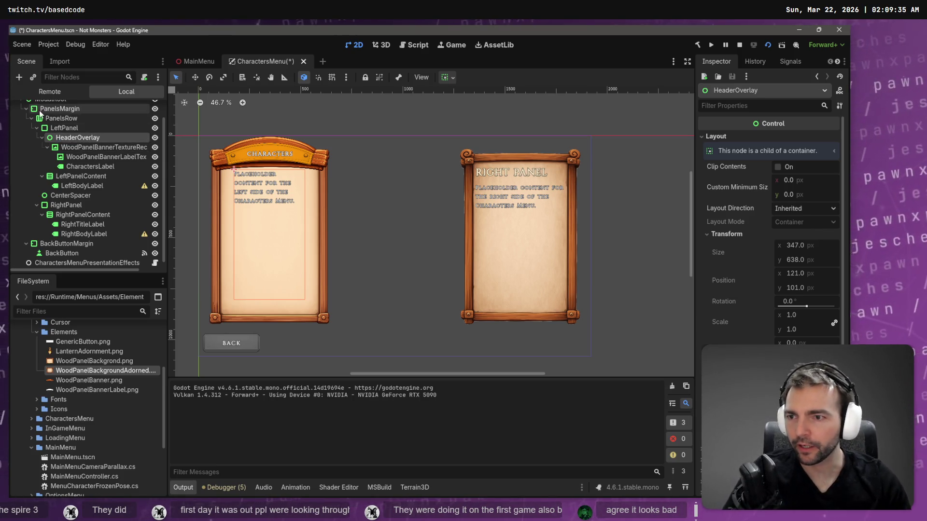
Add a child Control node under LeftPanelContent and name it HeaderOverlay.
left_click(102, 180)
right_click(92, 178)
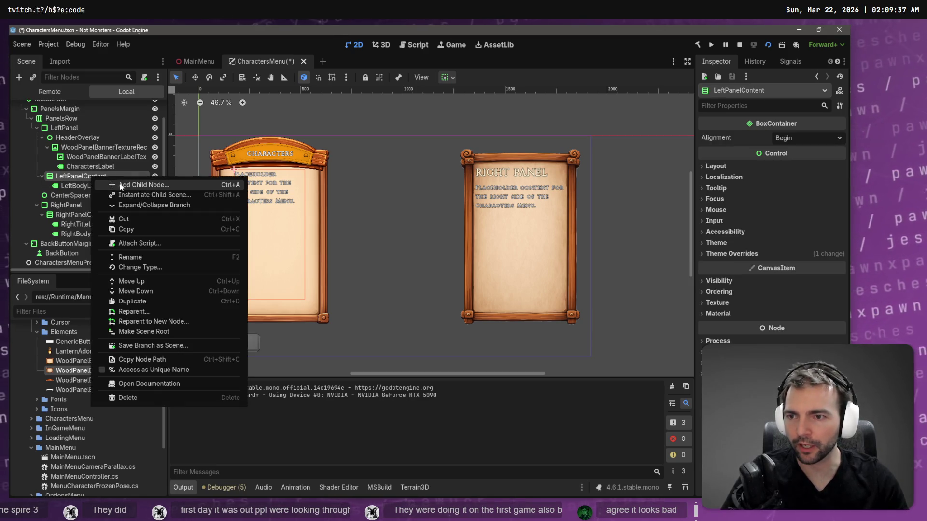
left_click(126, 184)
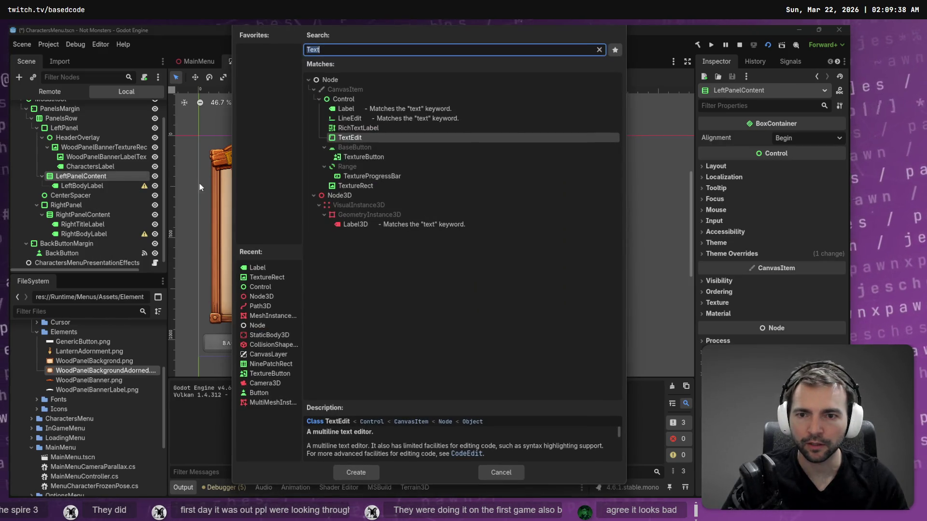
left_click(354, 98)
double_click(354, 98)
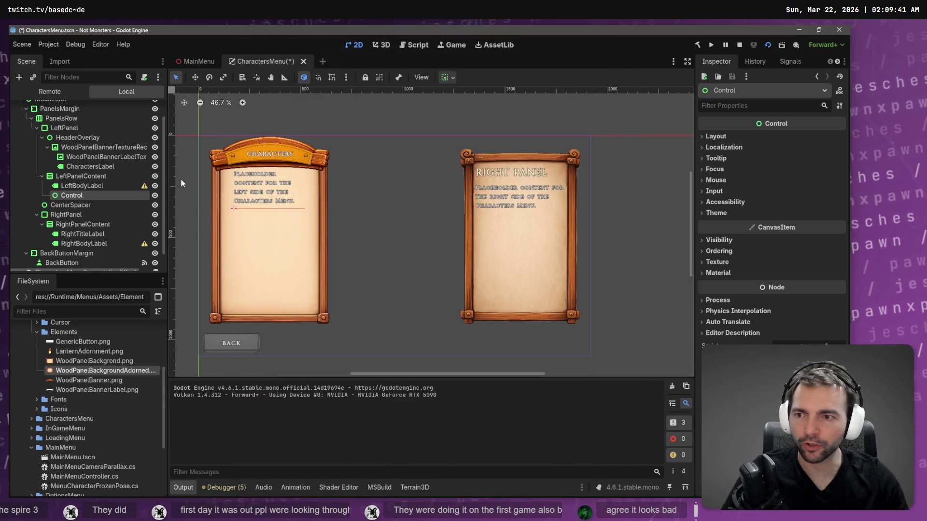
double_click(91, 196)
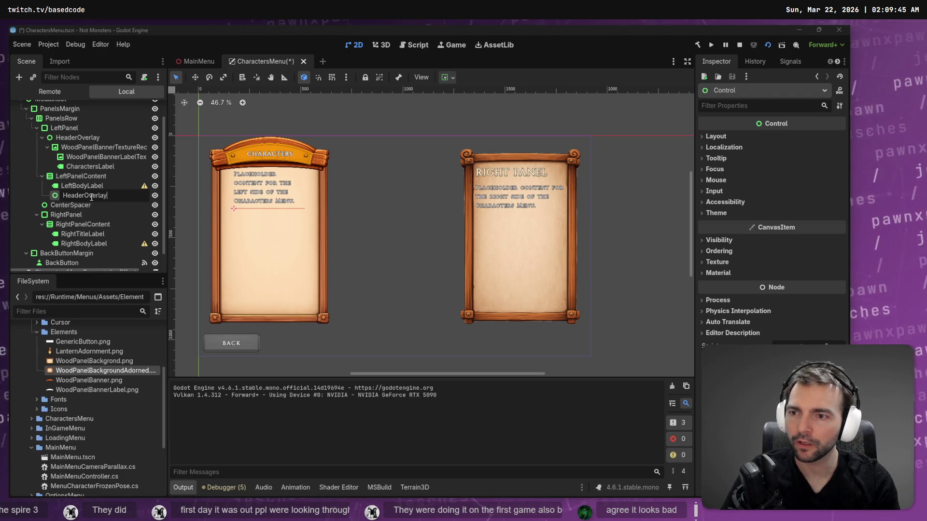
key("Return")
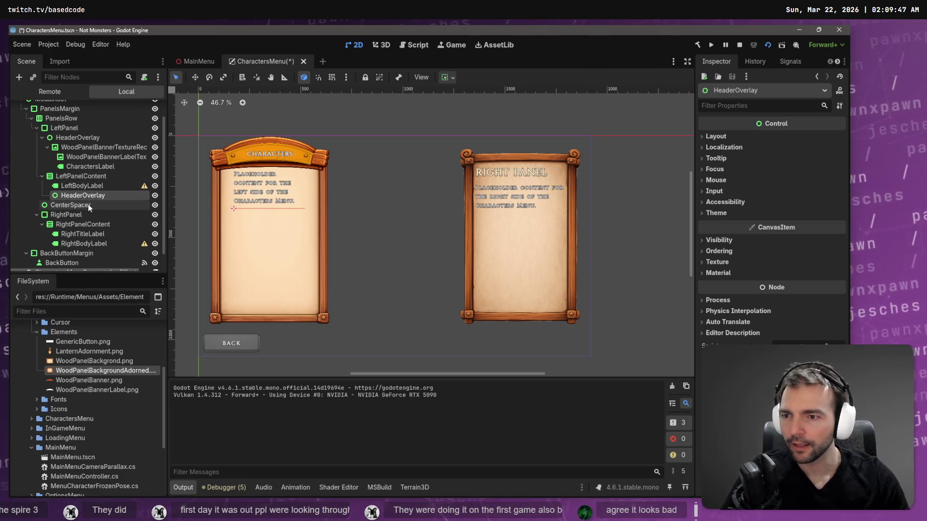
Delete the extra Control node from LeftPanelContent, leaving only LeftBodyLabel.
left_click(88, 182)
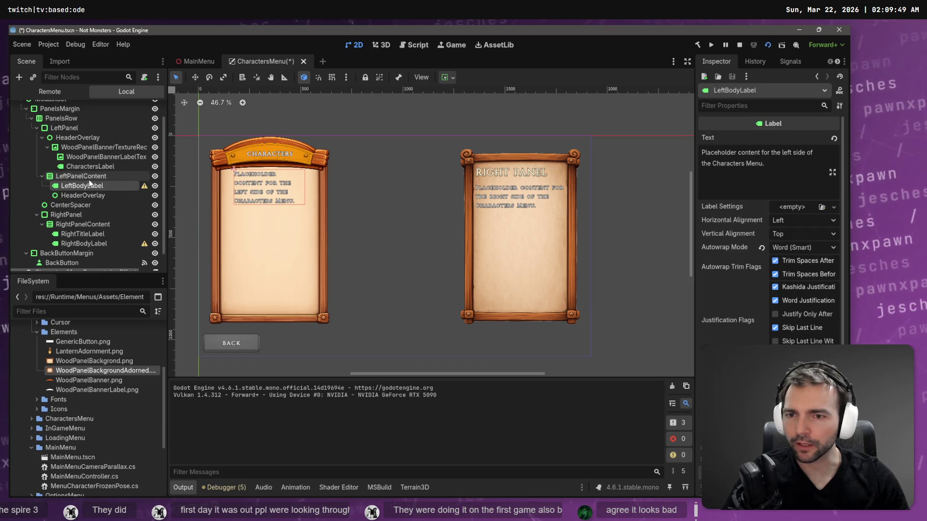
left_click(89, 178)
left_click(88, 195)
left_click(89, 186)
left_click(90, 177)
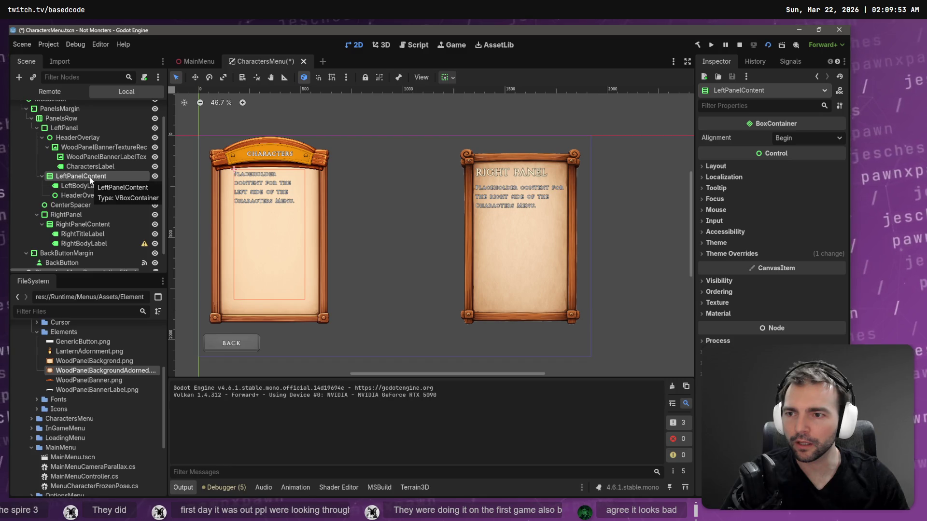
left_click(90, 195)
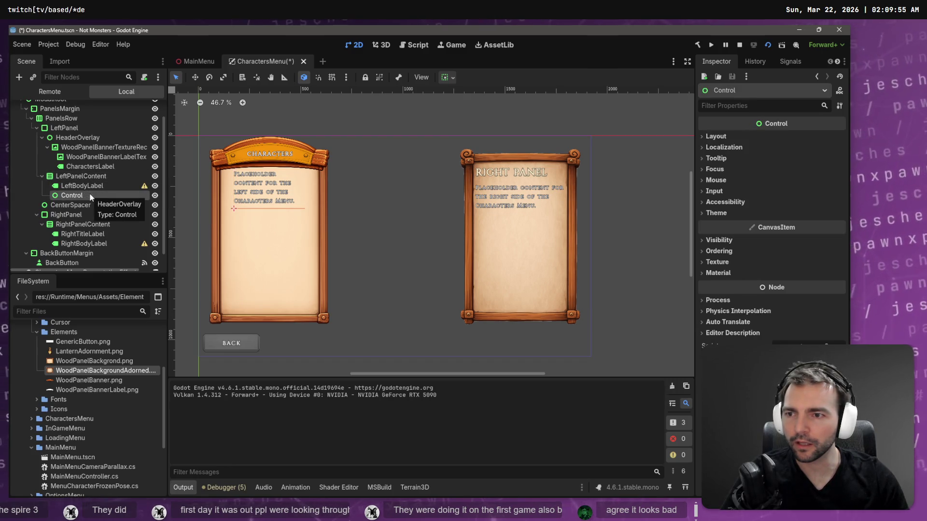
key("Delete")
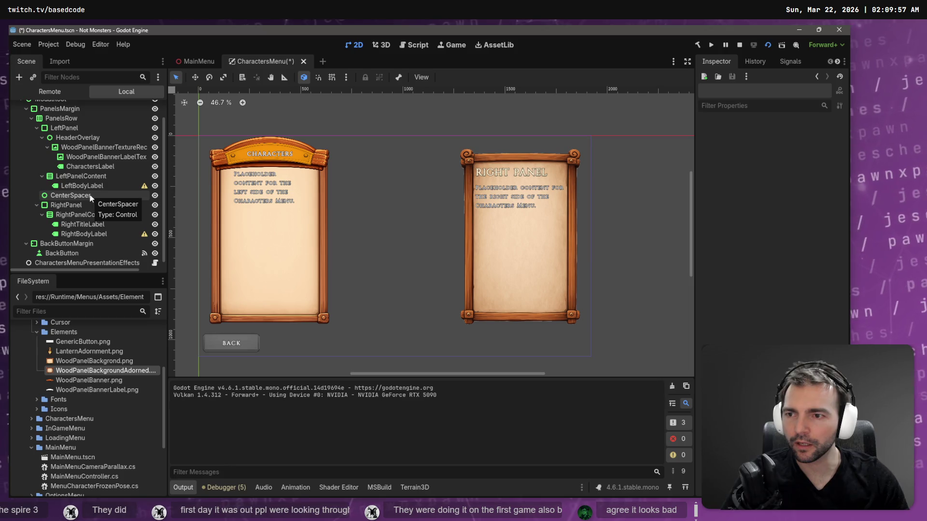
left_click(98, 216)
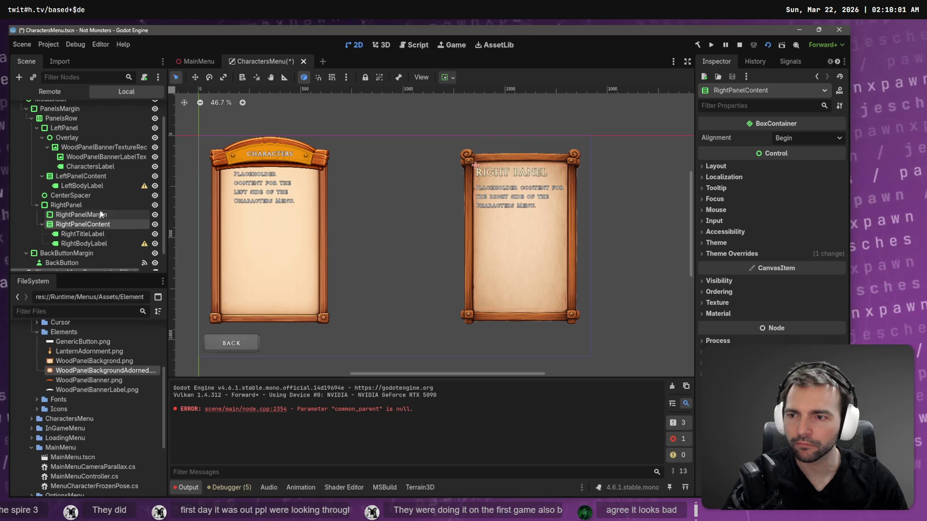
Undo the recent scene-tree edits and cancel adding a child to RightPanelContent.
key("ctrl+z")
right_click(102, 212)
left_click(153, 222)
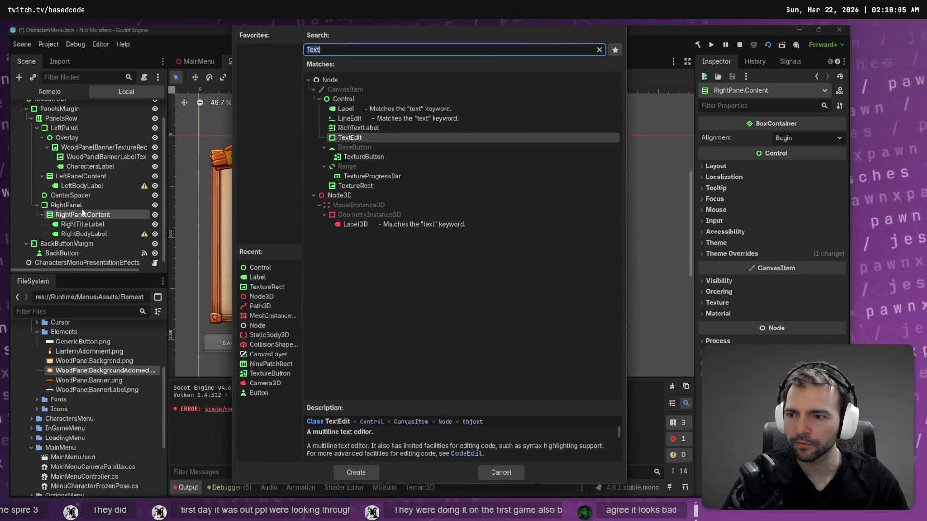
key("Escape")
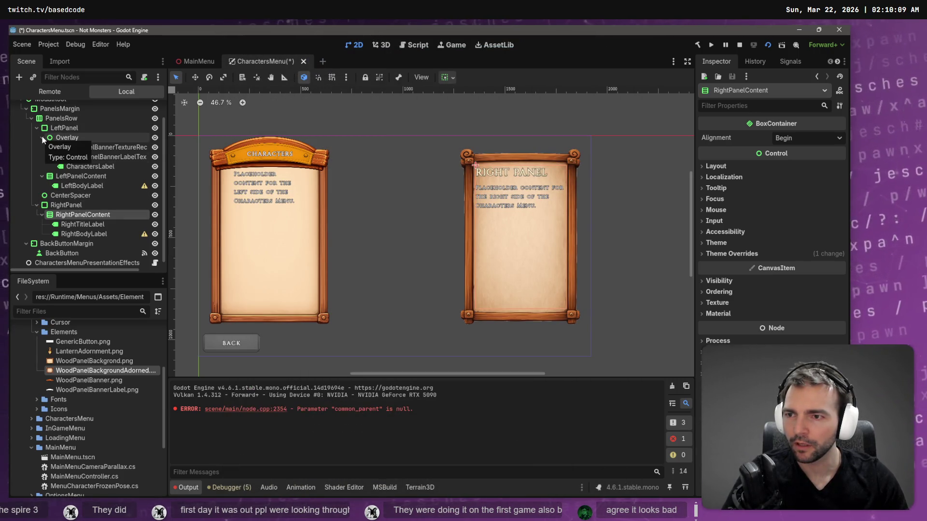
Copy the left panel's Overlay header into RightPanel and arrange its banner and label nodes.
left_click(63, 138)
key("ctrl+c")
left_click(68, 205)
key("ctrl+v")
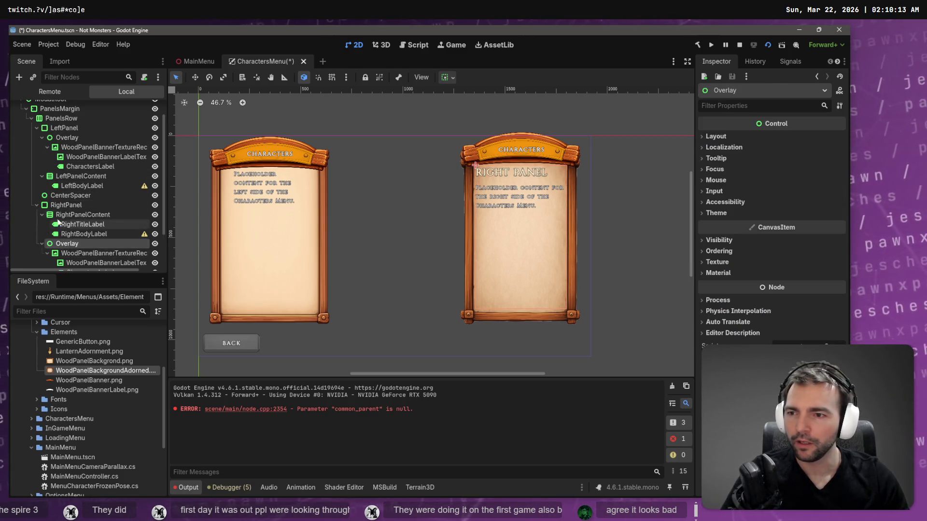
left_click(42, 214)
left_click_drag(77, 211, 78, 210)
left_click(102, 234)
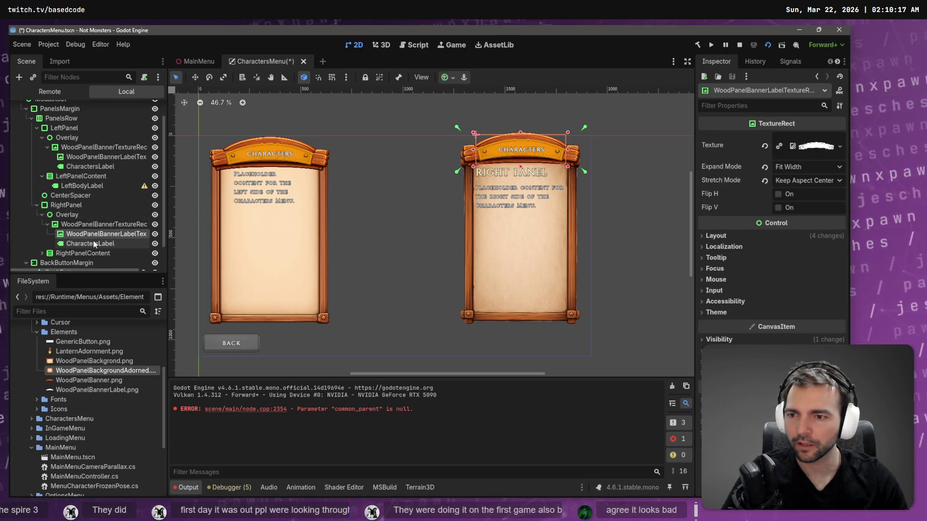
left_click(91, 243, "ctrl")
mouse_move(84, 233)
left_mouse_down()
mouse_move(81, 219)
mouse_move(101, 247)
left_mouse_up()
Delete the copied Overlay header, then undo to restore it.
left_click(100, 225)
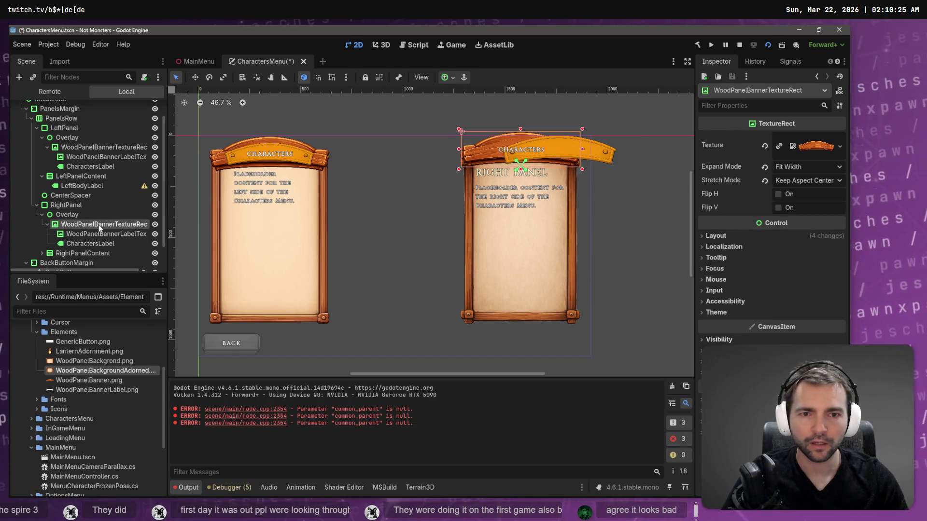
key("Up")
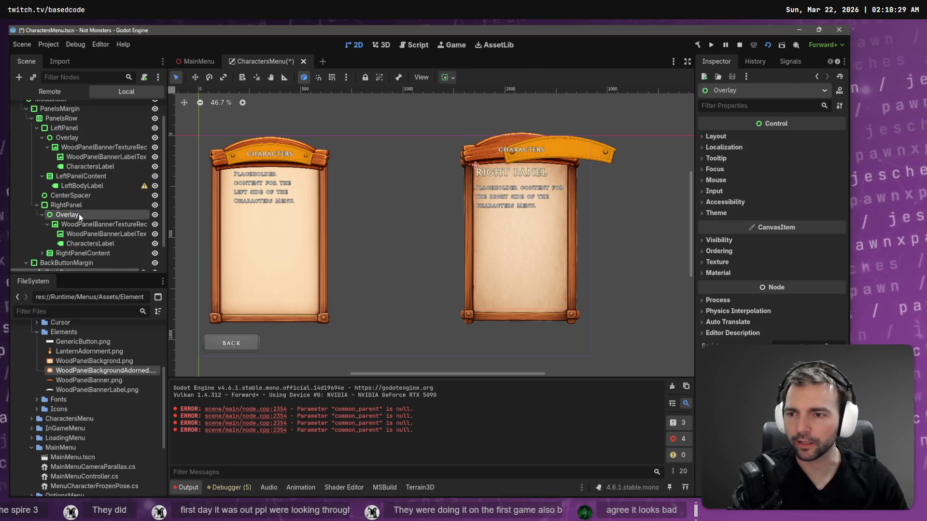
key("Delete")
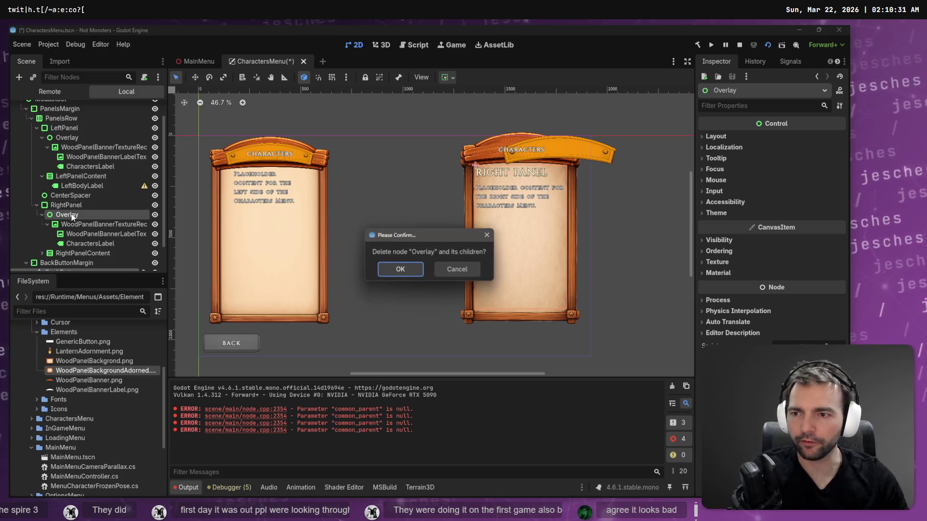
key("Return")
left_click(70, 222)
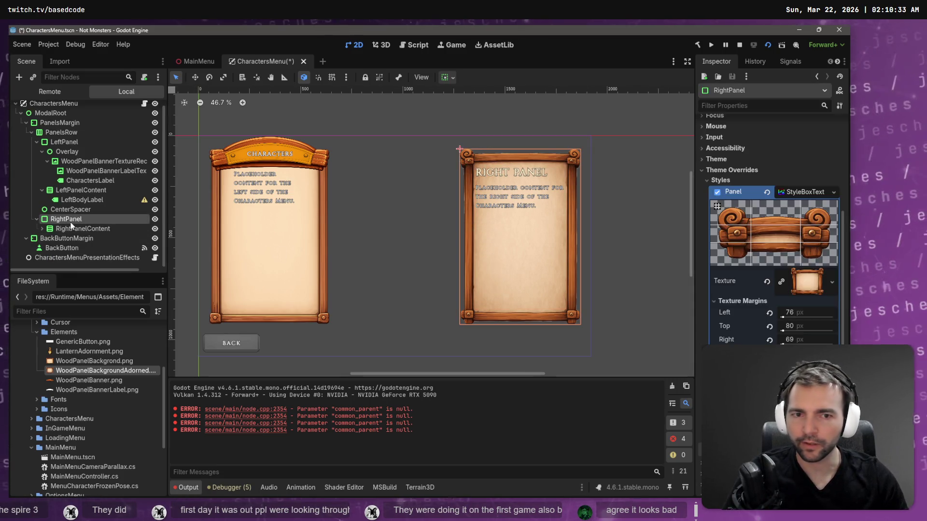
key("ctrl+z")
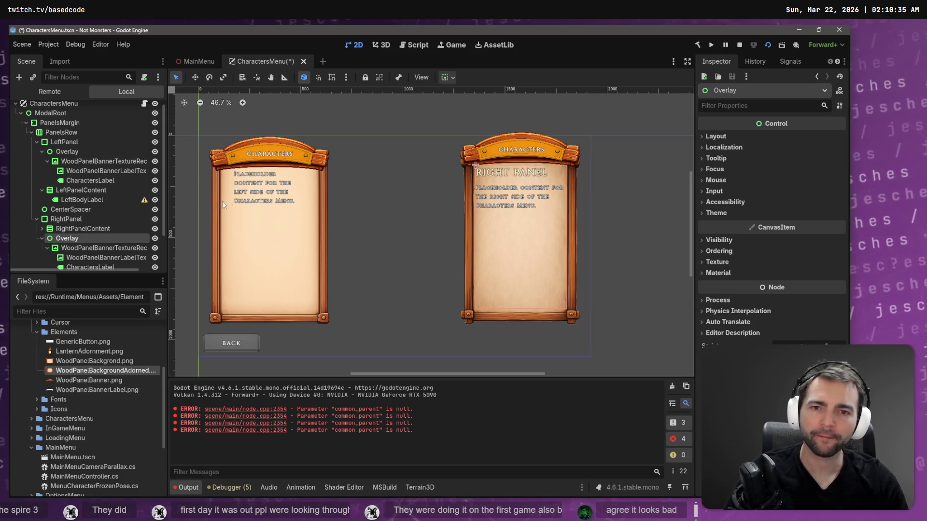
Replace the right banner texture with WoodPanelBannerLabel.png, shrunk and lowered onto the panel top.
left_click(97, 257)
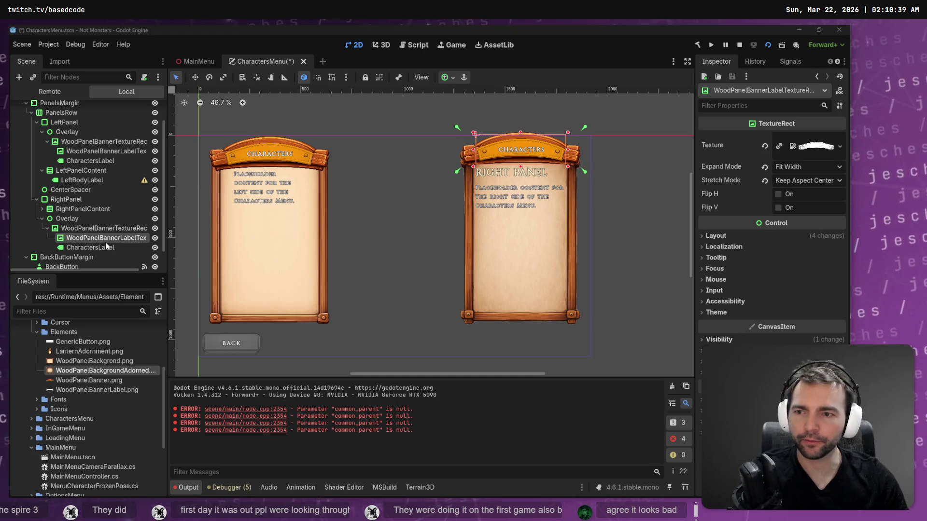
key("Delete")
key("Return")
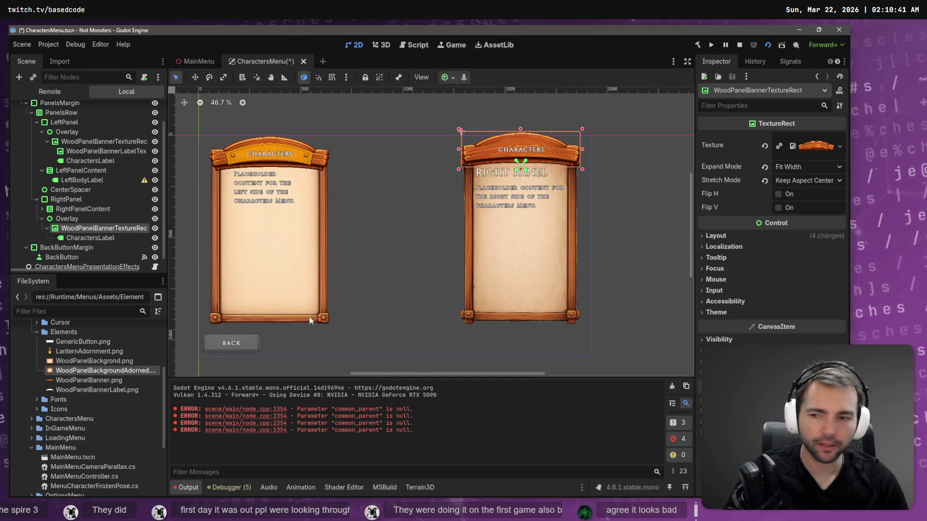
left_click(81, 390)
mouse_move(81, 390)
left_mouse_down()
mouse_move(627, 270)
mouse_move(820, 155)
mouse_move(816, 147)
left_mouse_up()
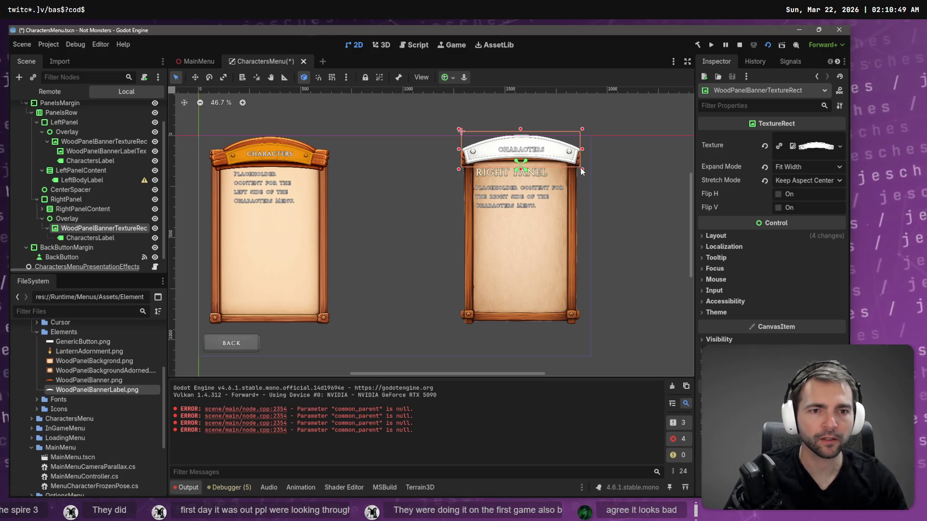
left_click_drag(582, 170, 574, 164)
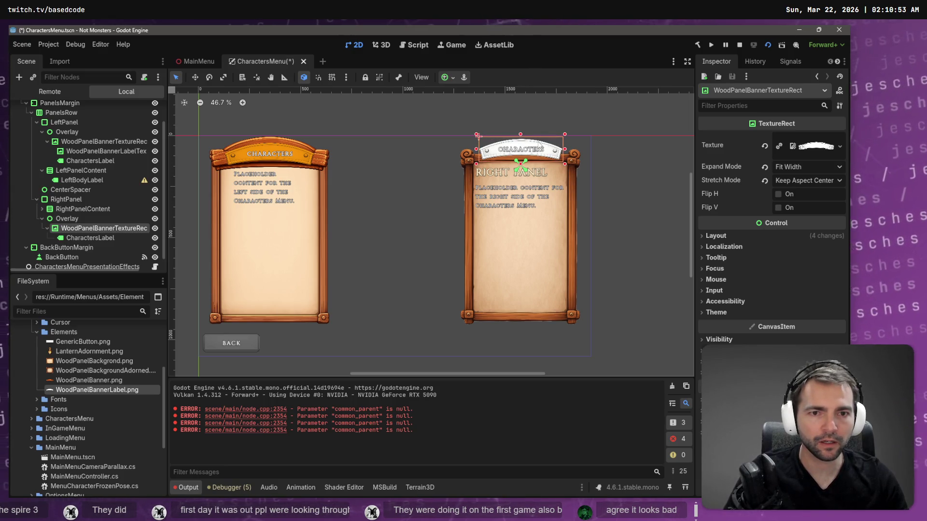
left_click_drag(538, 141, 539, 146)
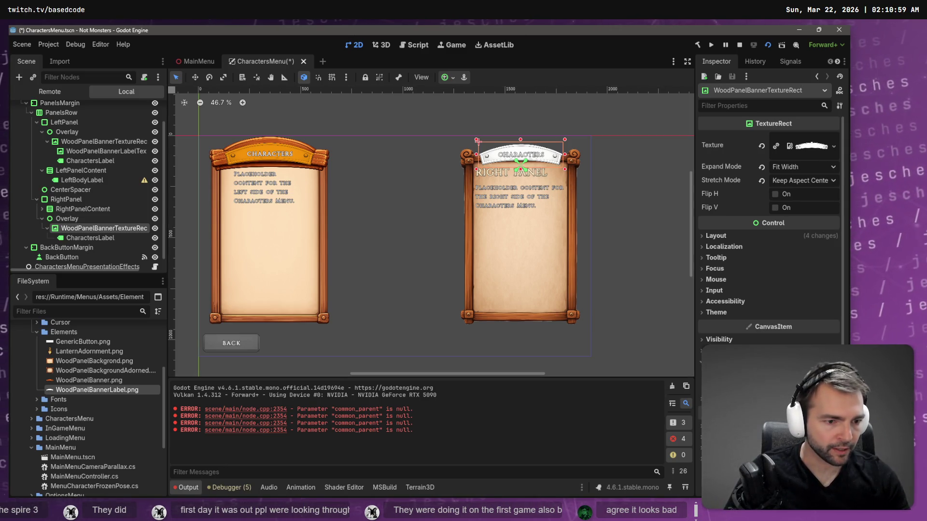
Expand the banner's Visibility properties and open its Modulate colour.
scroll(767, 231, "down", 1)
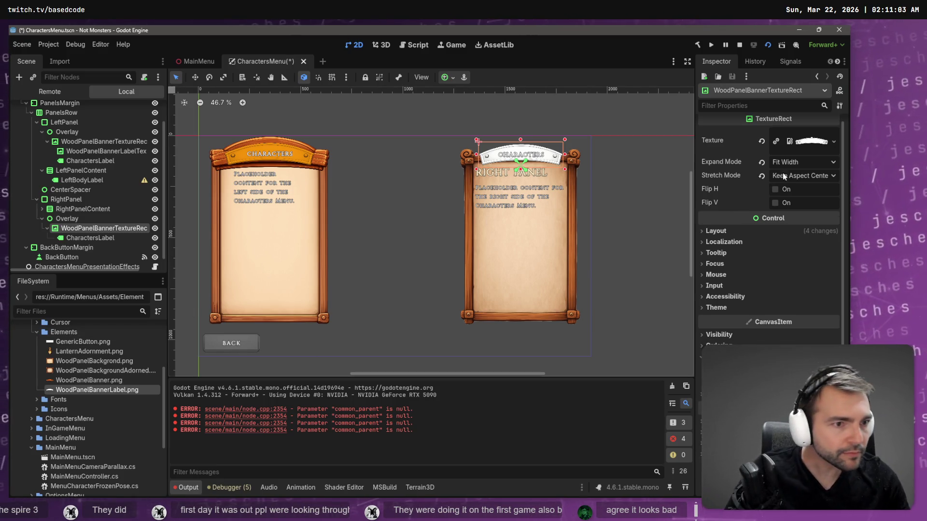
left_click(82, 239)
left_click(82, 228)
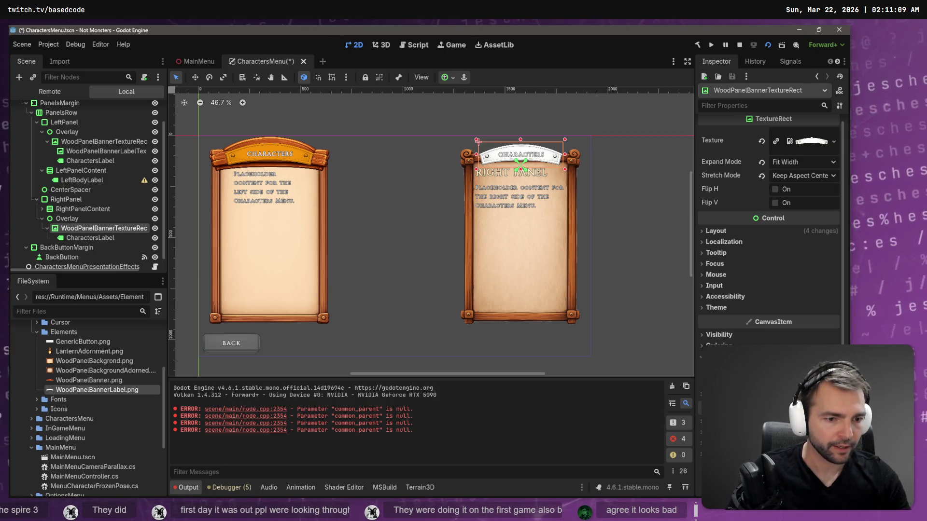
left_click(718, 334)
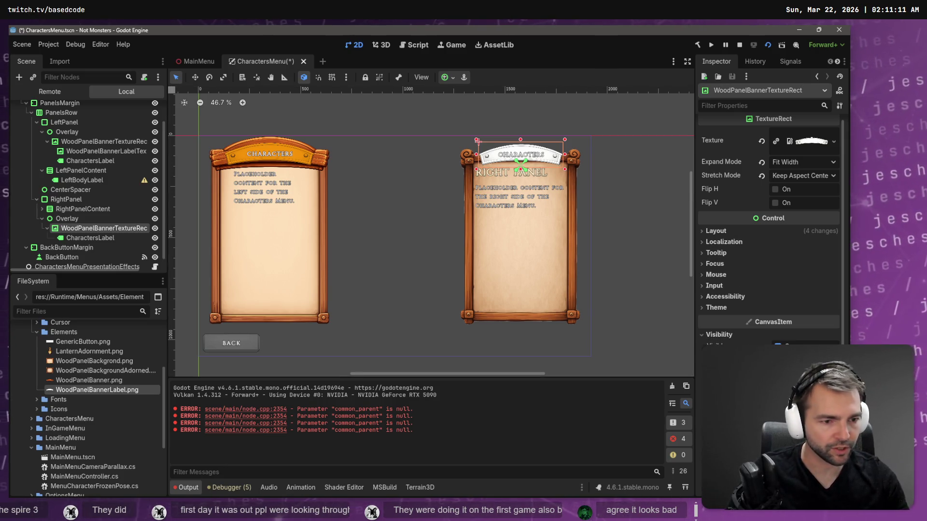
left_click(804, 357)
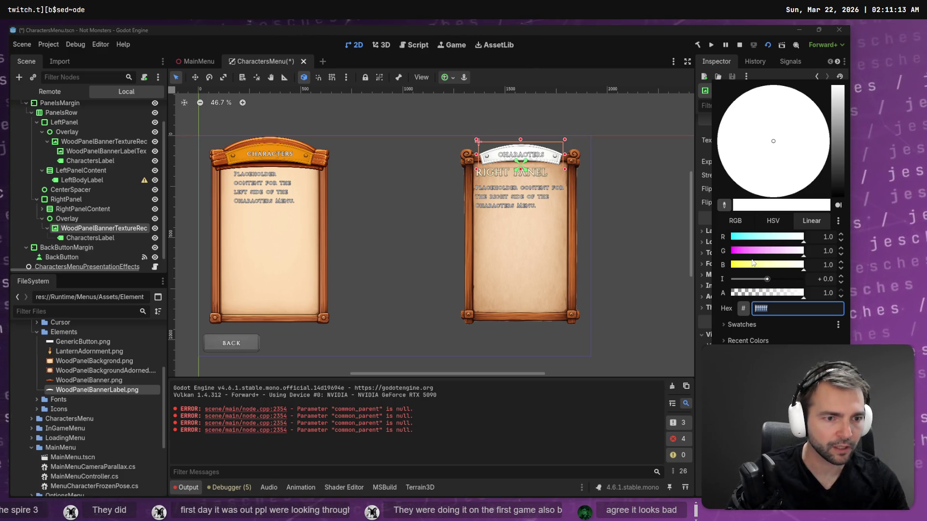
Switch to the MainMenu scene and select the OptionsButton node.
left_click(189, 61)
left_click(192, 62)
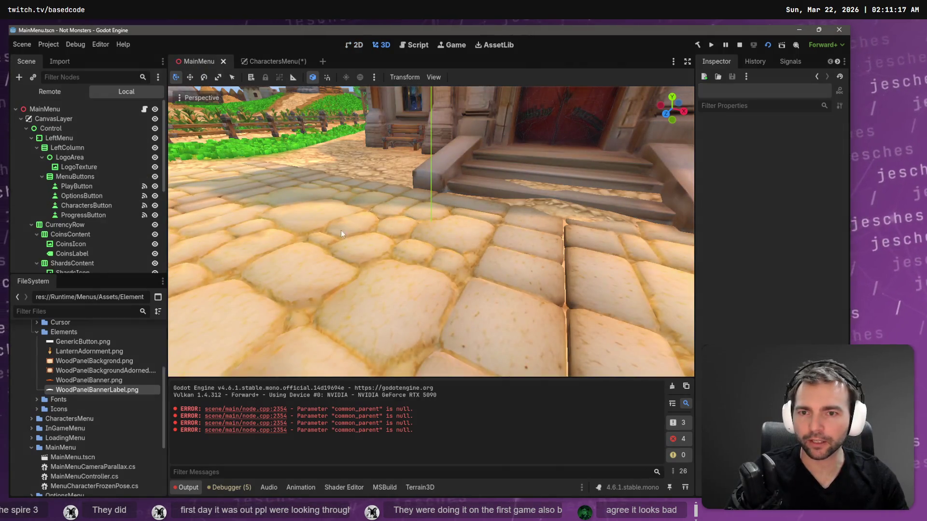
left_click(89, 197)
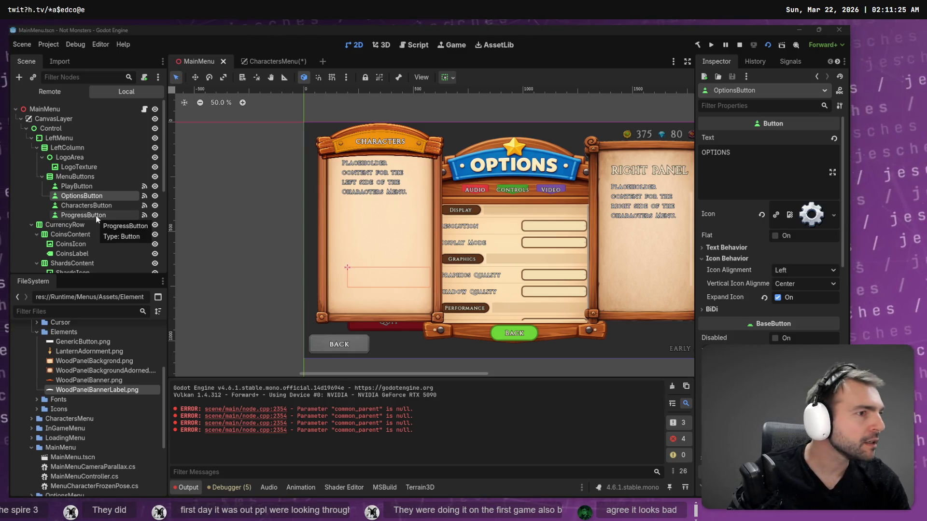
Snip the red banner from the tldraw mockup and paste it into a new Paint canvas.
key("alt+Tab")
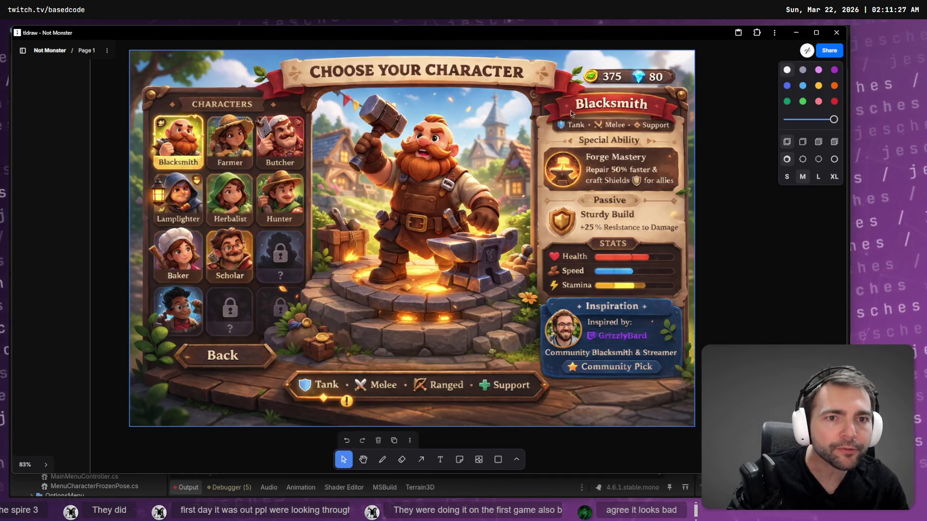
key("alt+Tab")
key("alt+Tab")
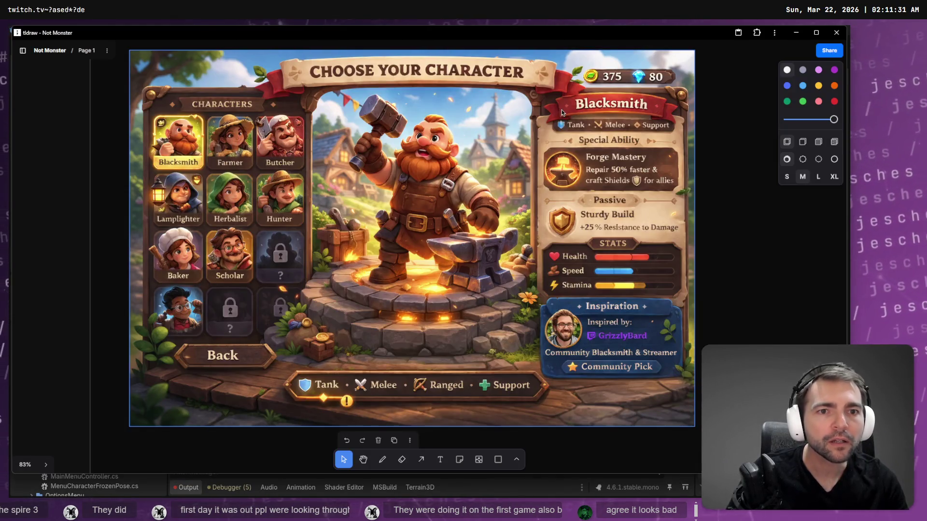
key("Print")
key("Escape")
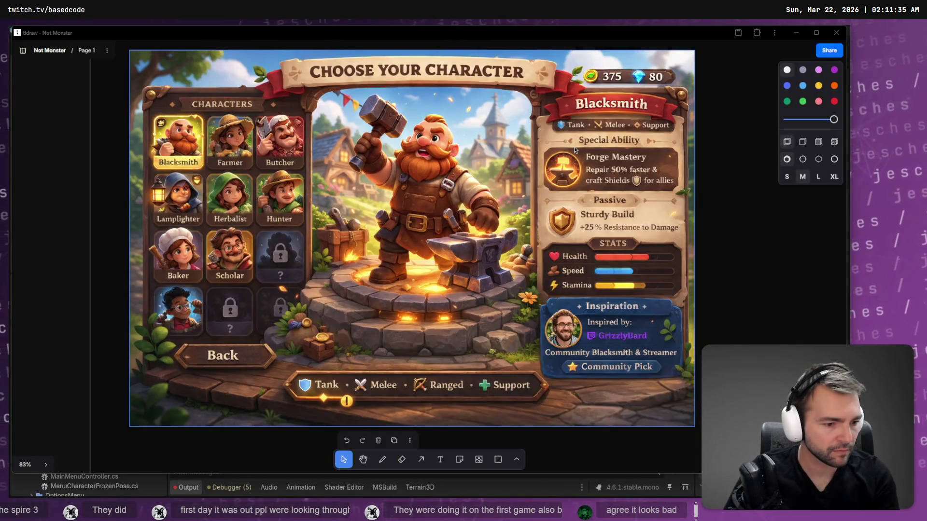
key("alt+Tab")
key("ctrl+v")
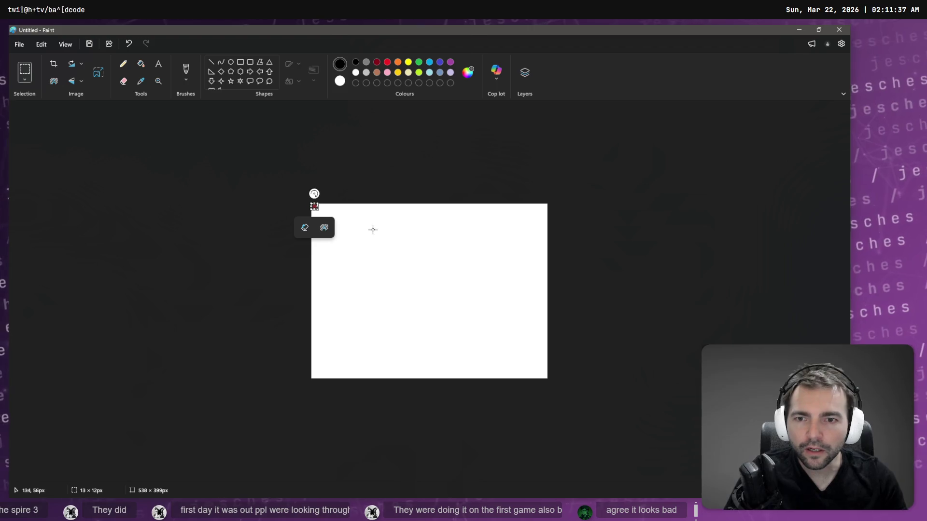
Crop to the red patch, sample it to read hex #8B2D27, and close Paint unsaved.
left_click(372, 230)
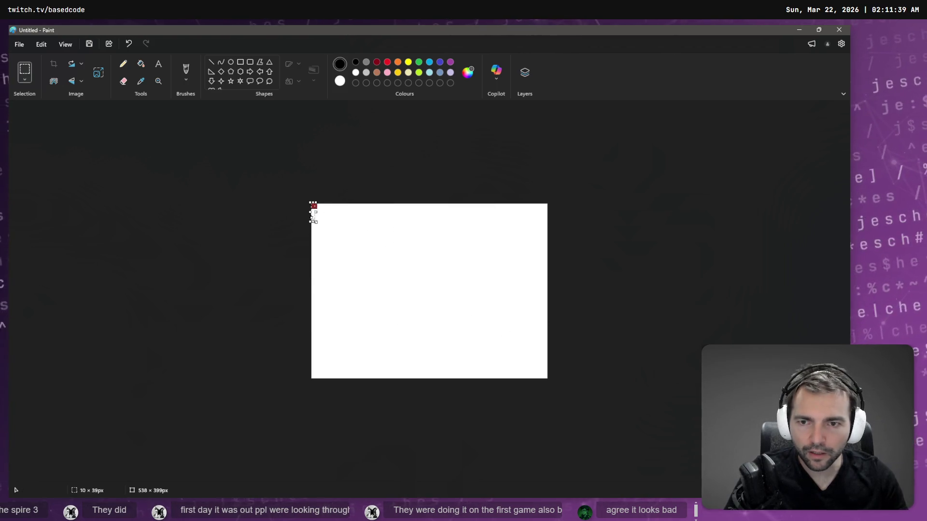
left_click_drag(315, 207, 315, 207)
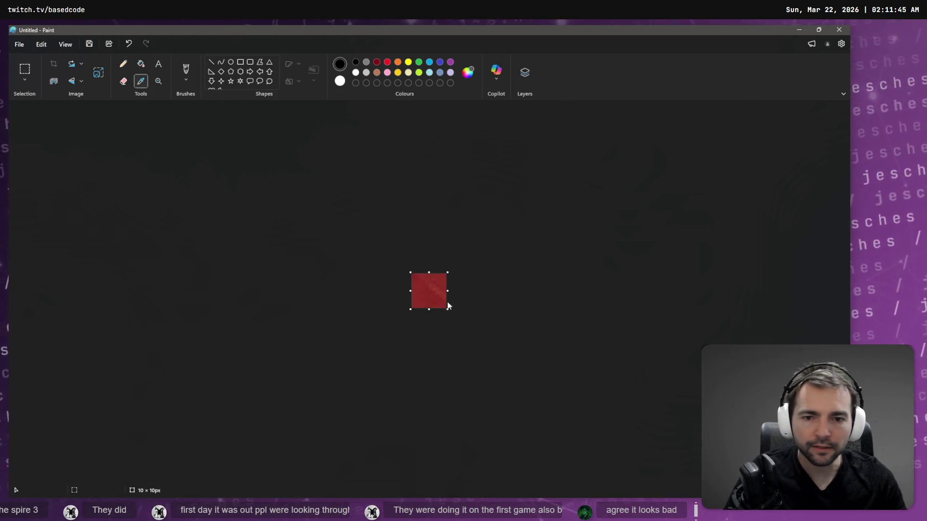
left_click(431, 292)
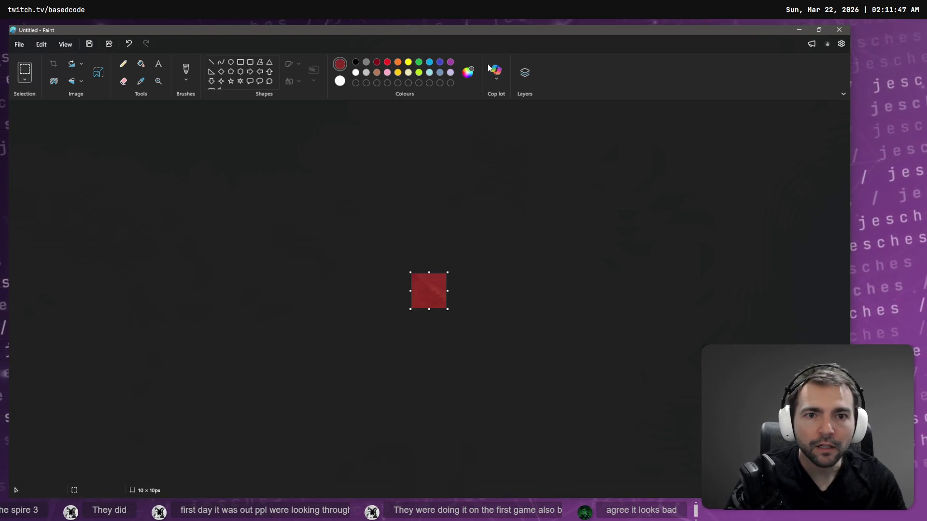
left_click(341, 65)
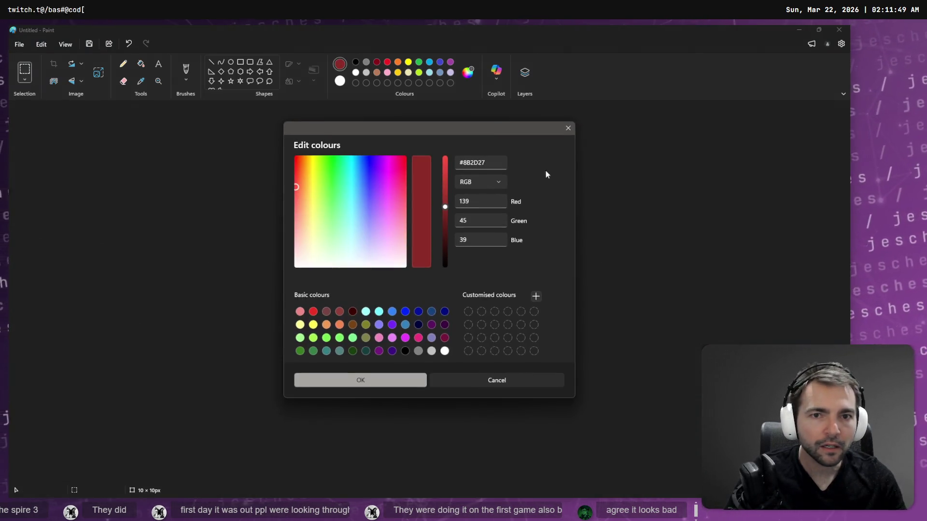
left_click(568, 128)
key("alt+F4")
left_click(425, 283)
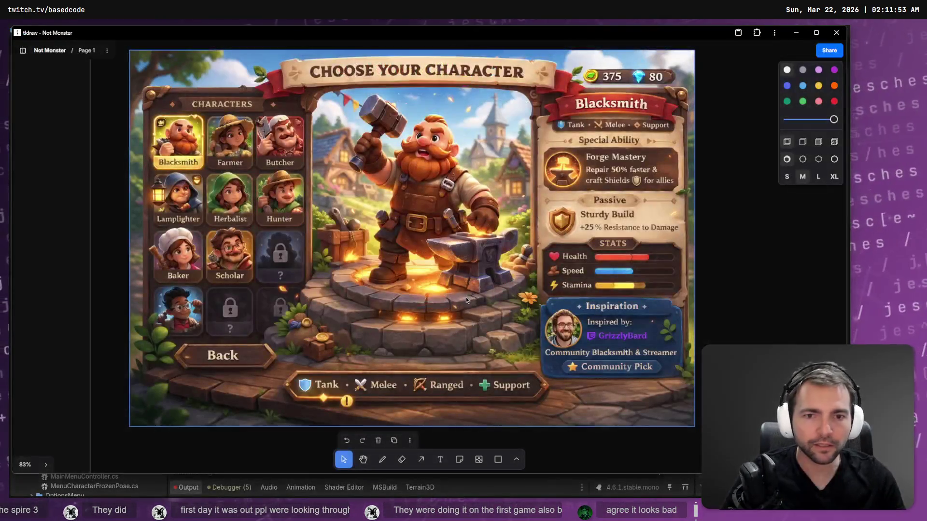
In the CharactersMenu scene, tint the right banner's Modulate to hex 8B2D27.
key("alt+Tab")
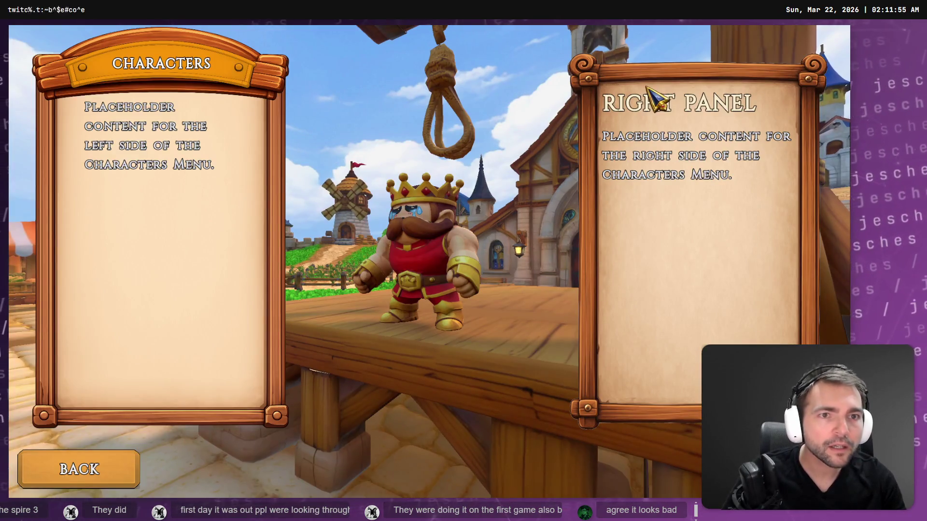
key("alt+Tab")
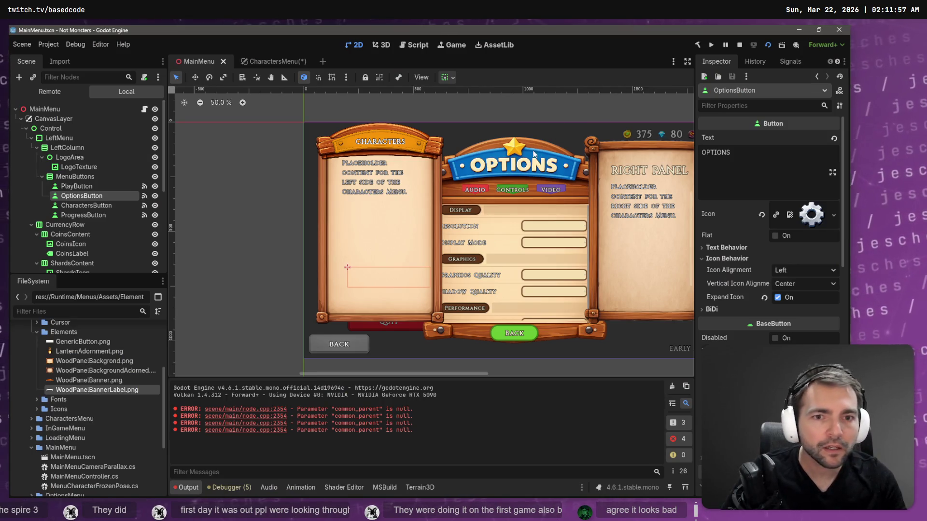
mouse_move(401, 96)
left_mouse_down()
mouse_move(197, 93)
mouse_move(358, 76)
left_mouse_up()
left_click(270, 63)
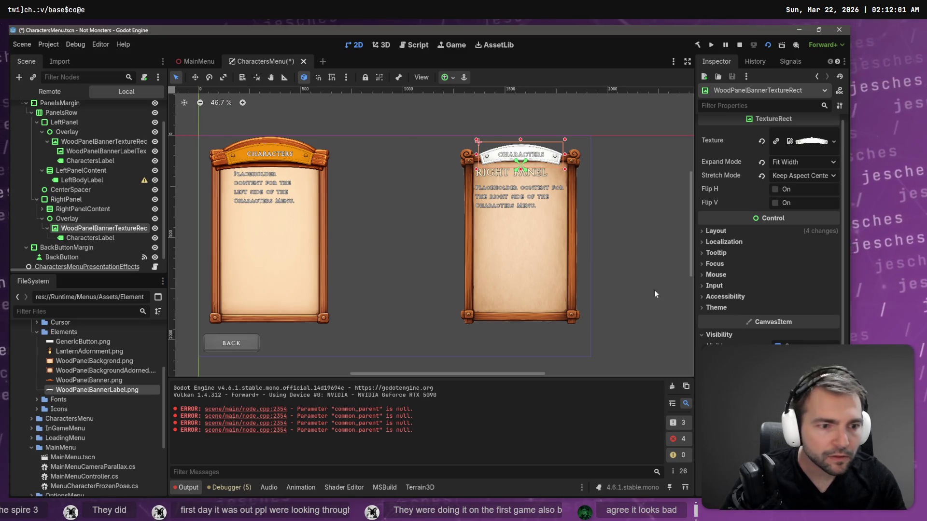
left_click(801, 356)
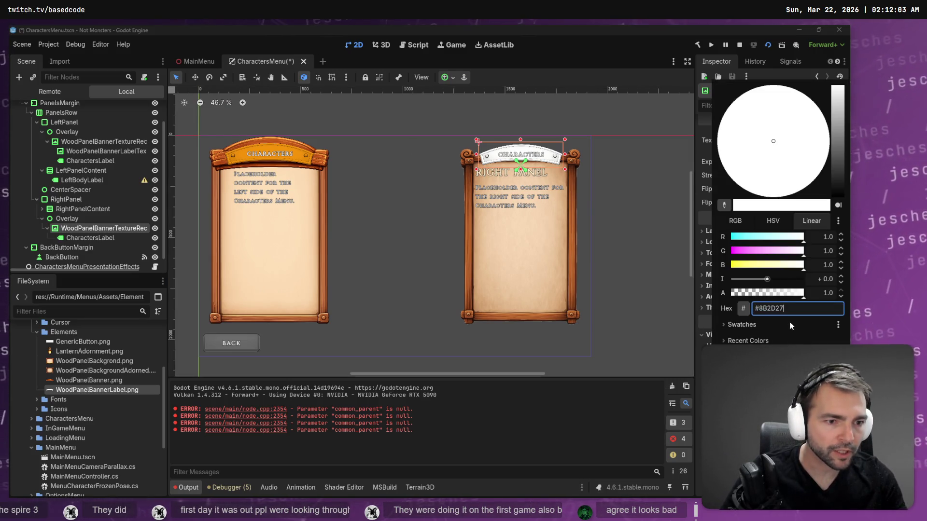
key("Return")
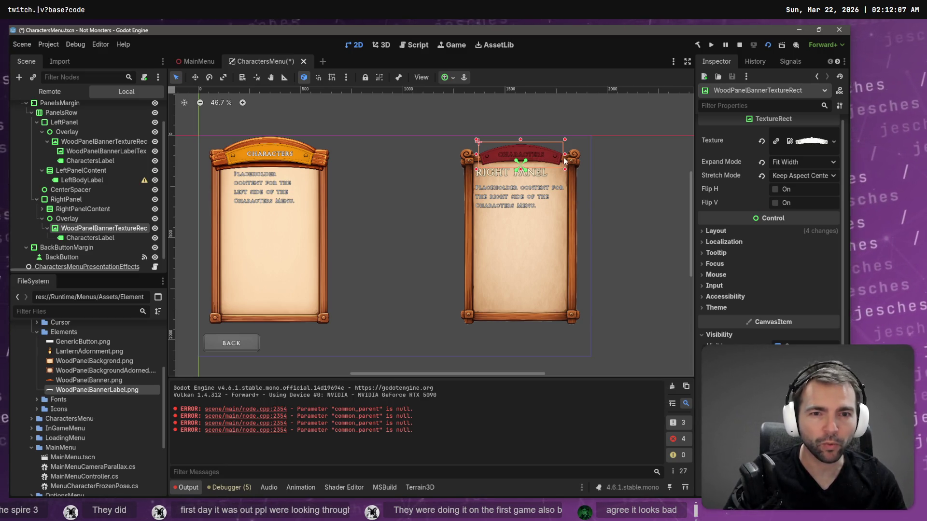
left_click(106, 239)
Drag CharactersLabel out of WoodPanelBannerTextureRect so it sits directly under Overlay after the texture.
scroll(737, 302, "down", 5)
scroll(744, 318, "down", 2)
scroll(751, 336, "up", 10)
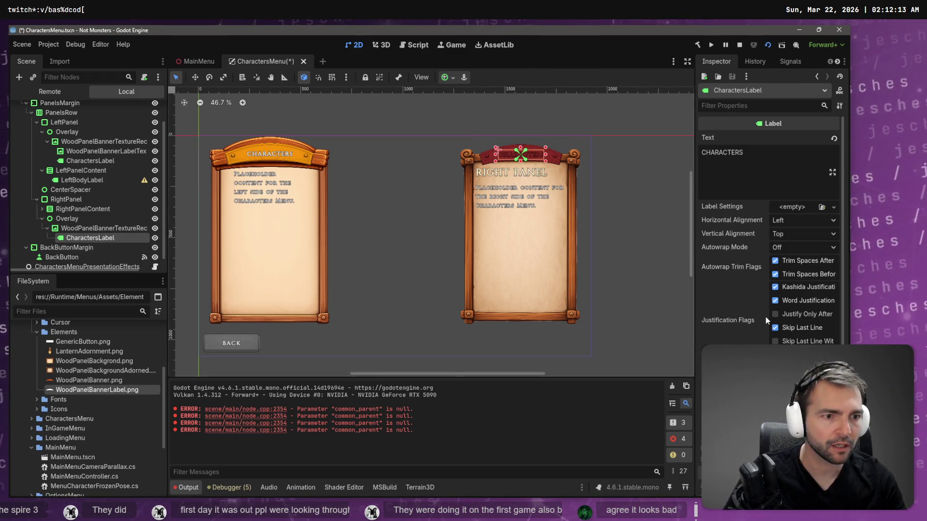
scroll(532, 198, "up", 2)
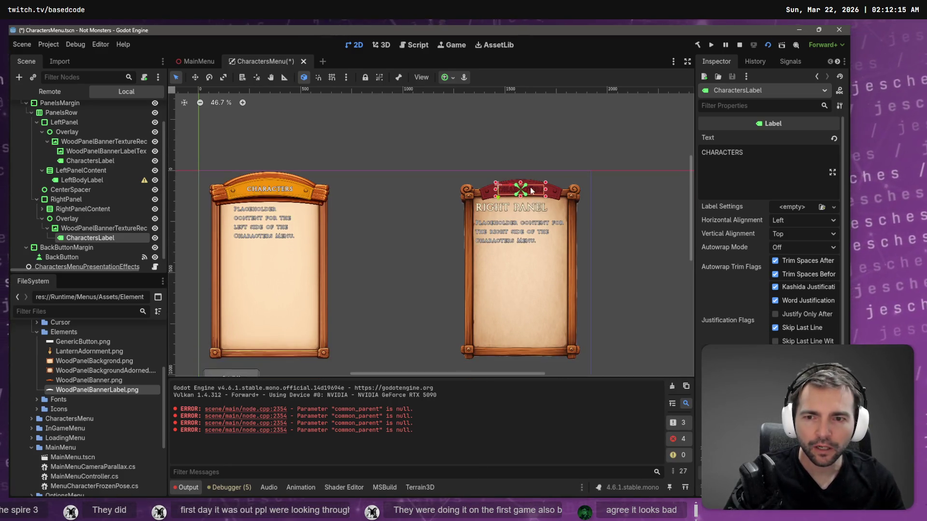
scroll(531, 191, "up", 15)
scroll(529, 190, "down", 15)
scroll(528, 202, "up", 8)
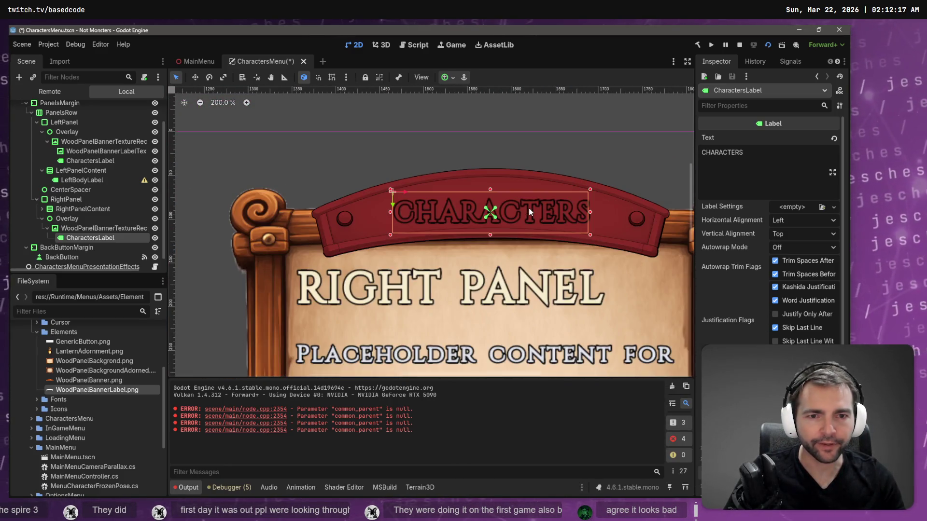
scroll(767, 241, "down", 5)
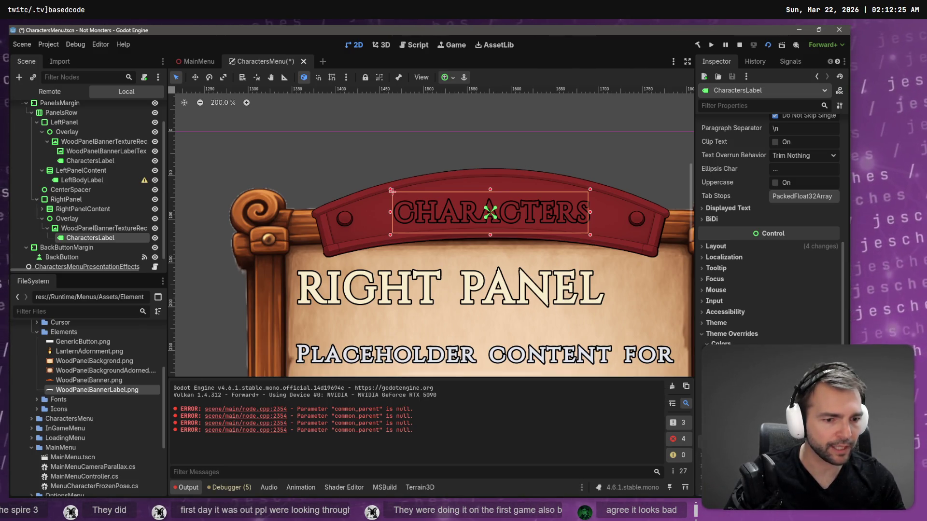
left_click(87, 228)
left_click(96, 240)
mouse_move(96, 240)
left_mouse_down()
mouse_move(91, 225)
mouse_move(84, 241)
mouse_move(67, 244)
left_mouse_up()
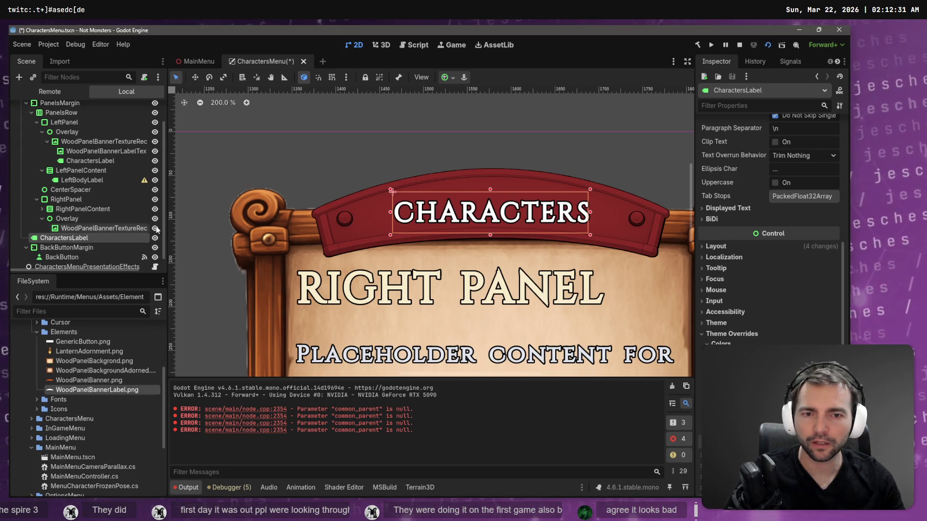
mouse_move(68, 237)
left_mouse_down()
mouse_move(90, 224)
mouse_move(92, 242)
left_mouse_up()
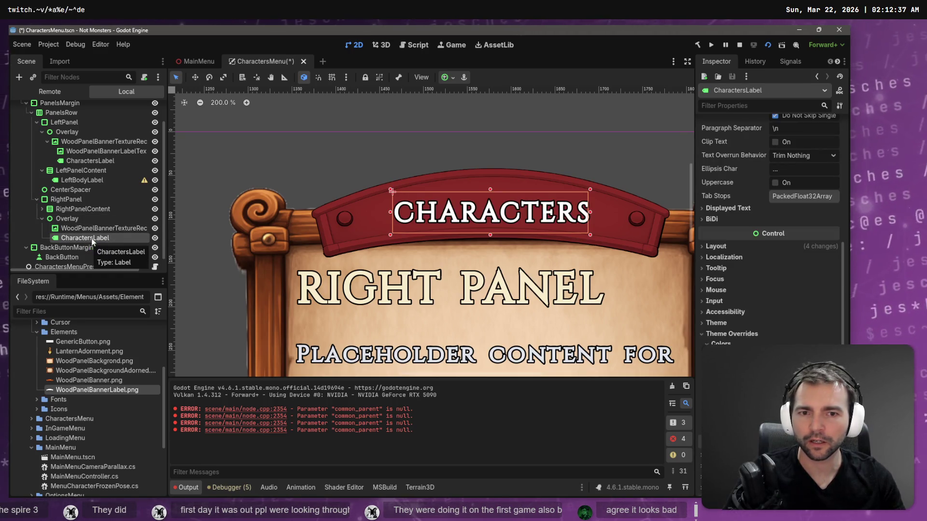
scroll(450, 178, "down", 3)
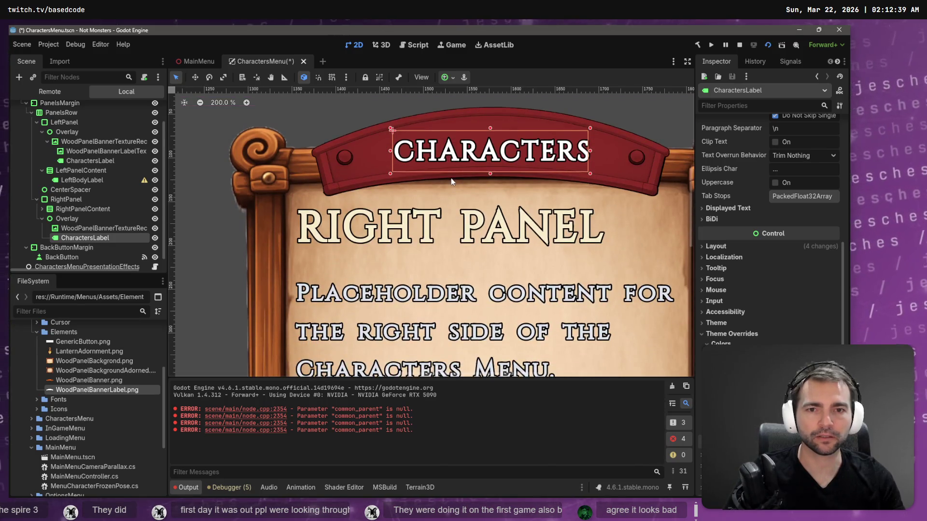
scroll(450, 177, "down", 5)
scroll(442, 186, "up", 3)
scroll(442, 186, "down", 2)
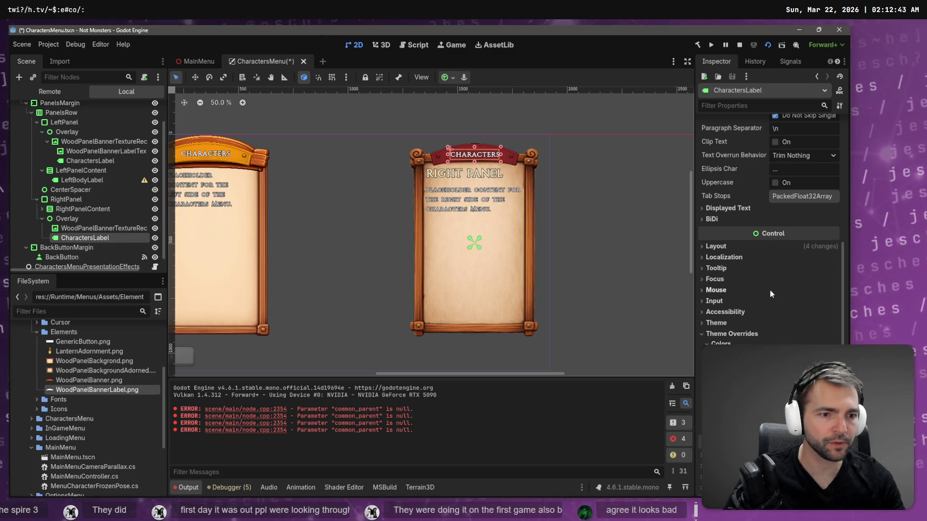
Change the right banner label's text from CHARACTERS to BLACKSMITH.
scroll(770, 290, "up", 5)
scroll(768, 289, "up", 3)
left_click(788, 153)
key("ctrl+a")
type("B")
type("O")
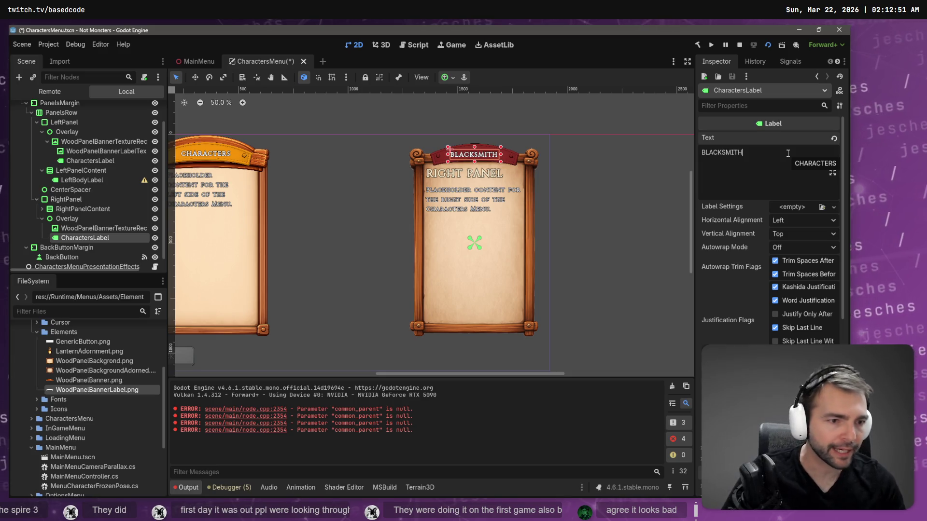
scroll(788, 153, "down", 6)
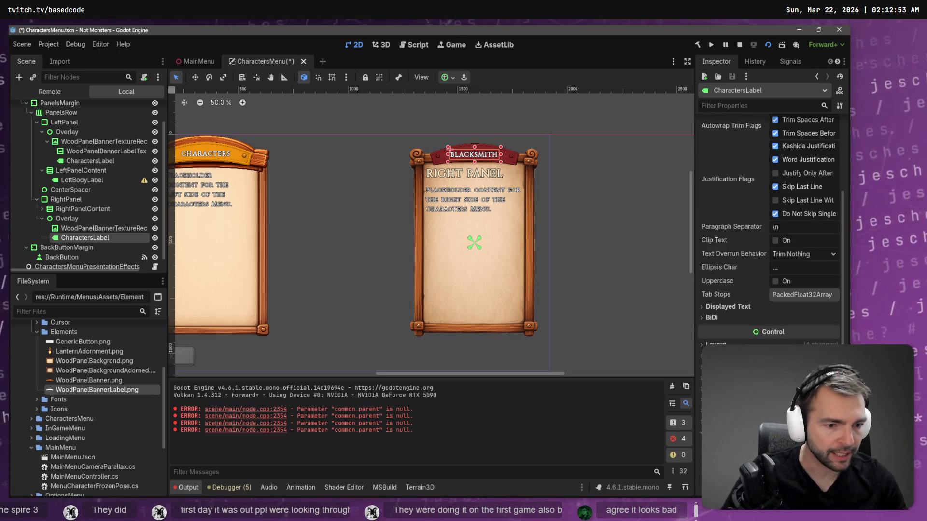
scroll(770, 227, "down", 2)
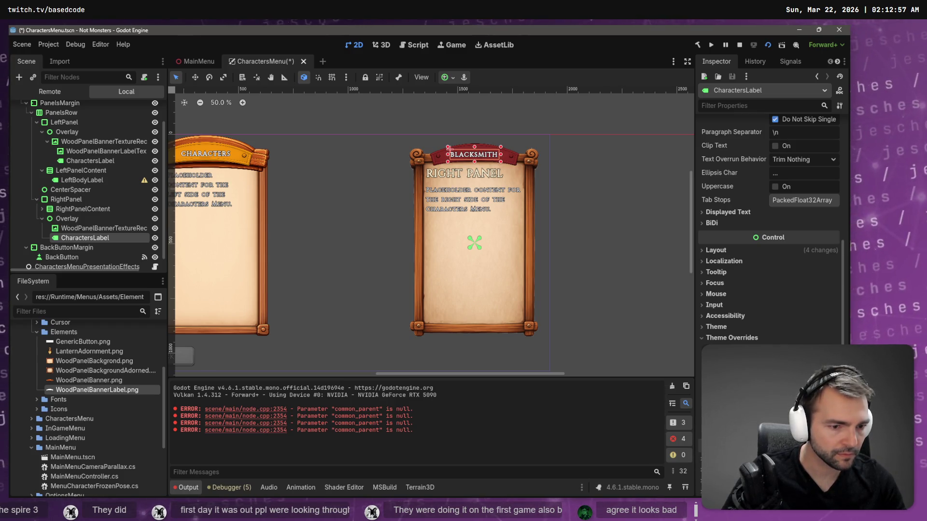
scroll(770, 227, "down", 4)
scroll(728, 335, "down", 1)
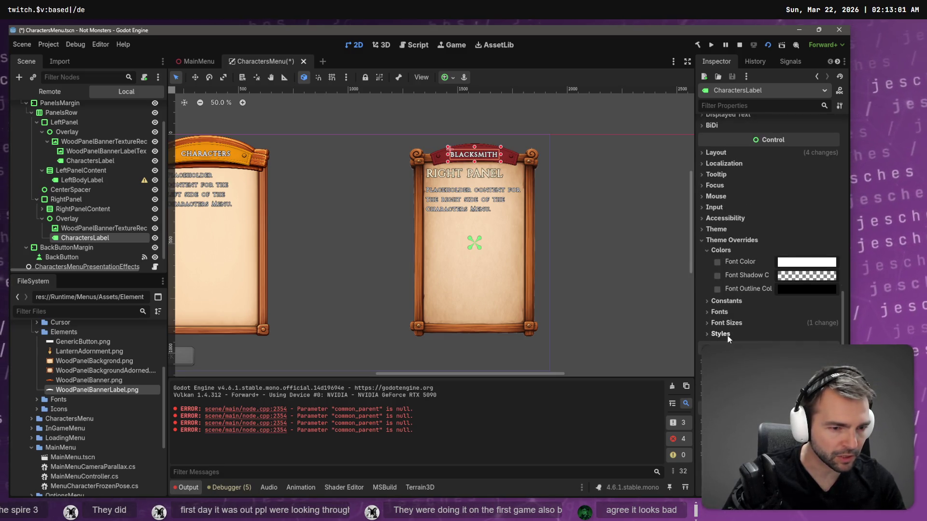
scroll(729, 206, "up", 2)
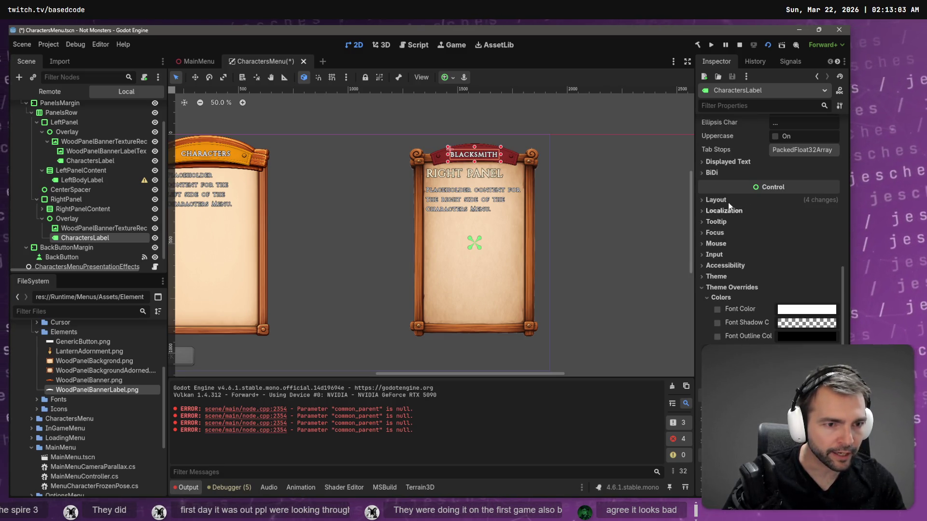
left_click(727, 163)
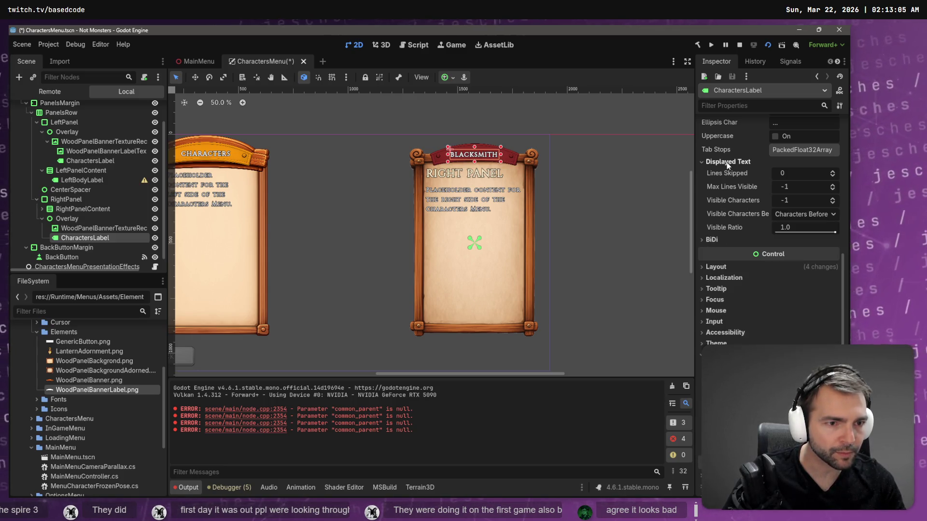
left_click(727, 162)
scroll(738, 188, "up", 4)
scroll(761, 216, "up", 8)
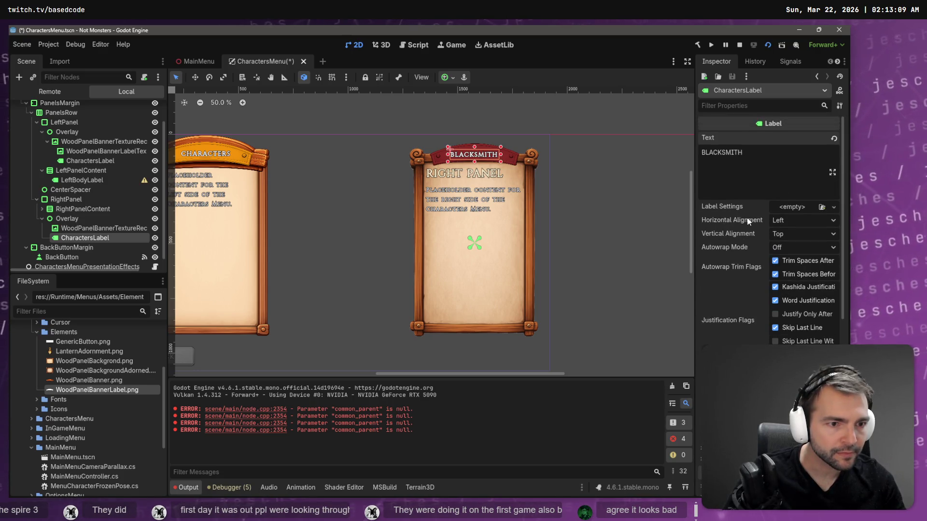
Set Horizontal Alignment to Center on both the BLACKSMITH and CHARACTERS labels.
left_click(797, 220)
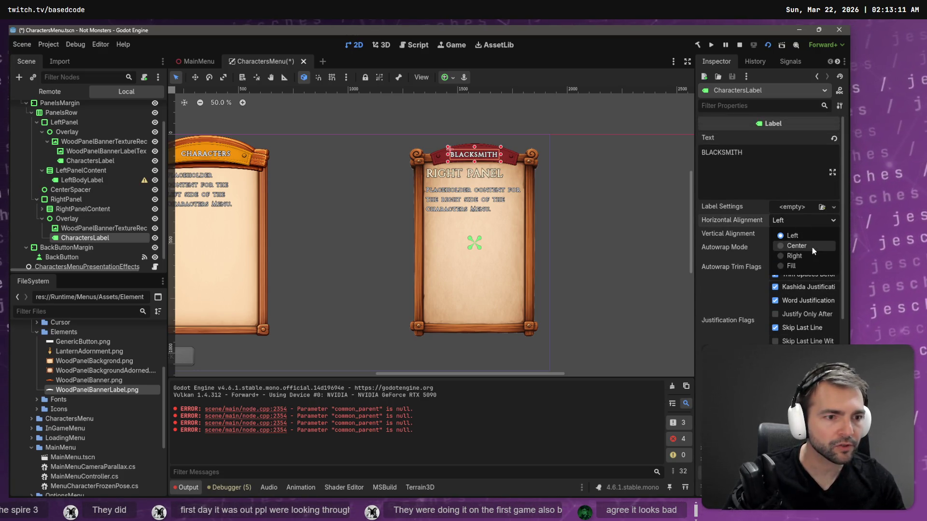
left_click(812, 247)
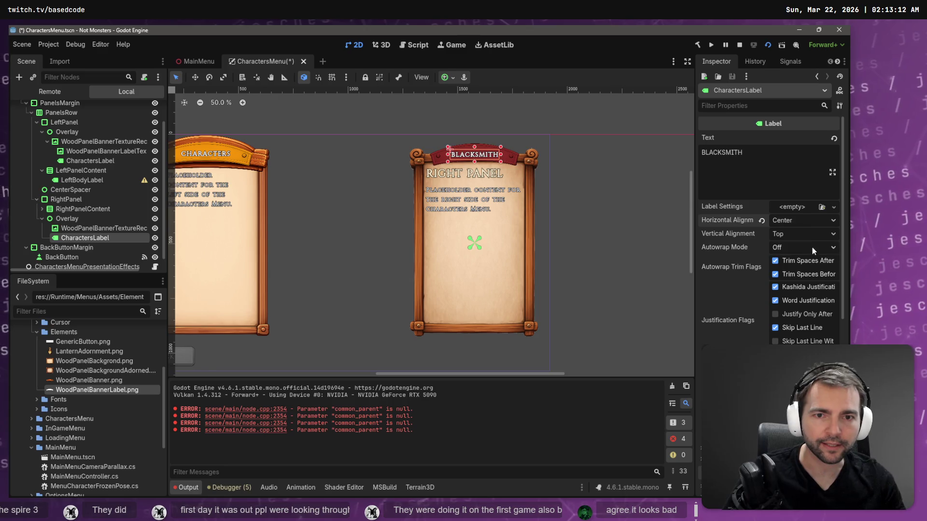
left_click(226, 154)
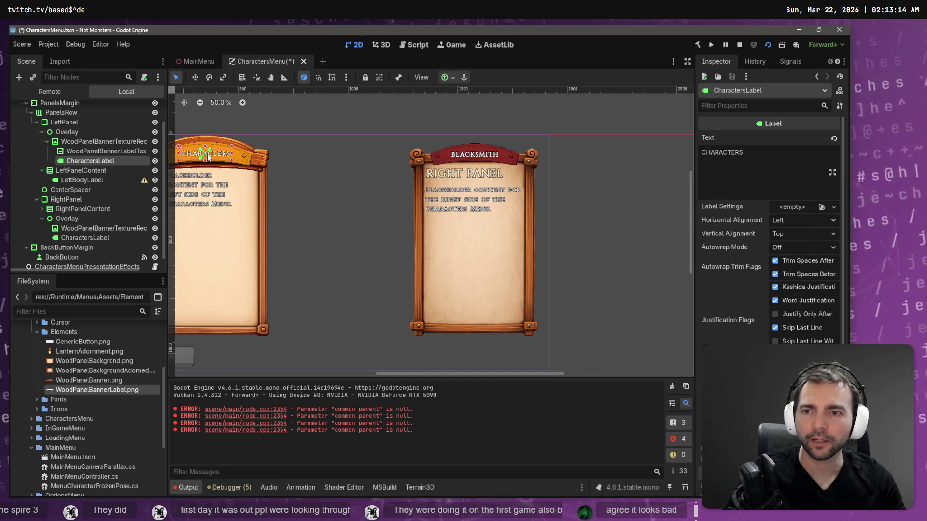
left_click(801, 221)
left_click(798, 243)
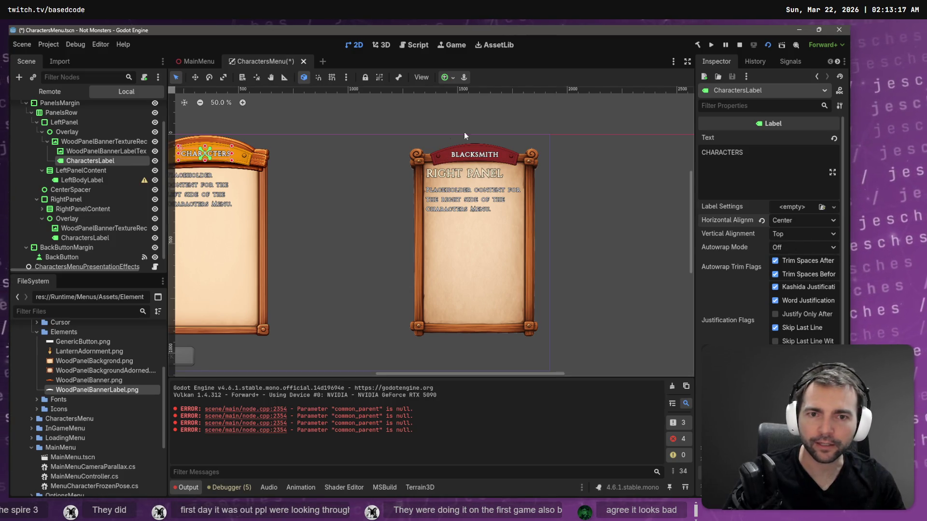
Save the CharactersMenu scene, switch to MainMenu and run the game with F5.
left_click(485, 114)
key("ctrl+s")
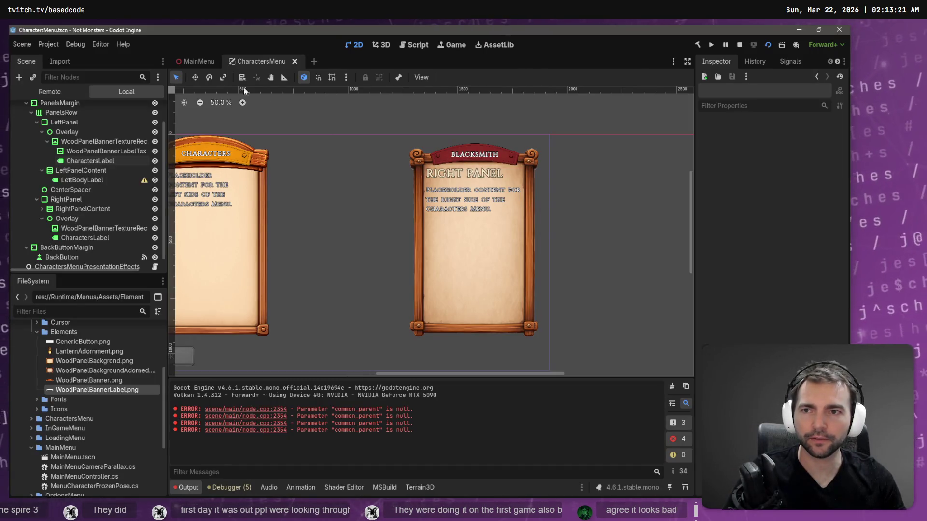
left_click(198, 61)
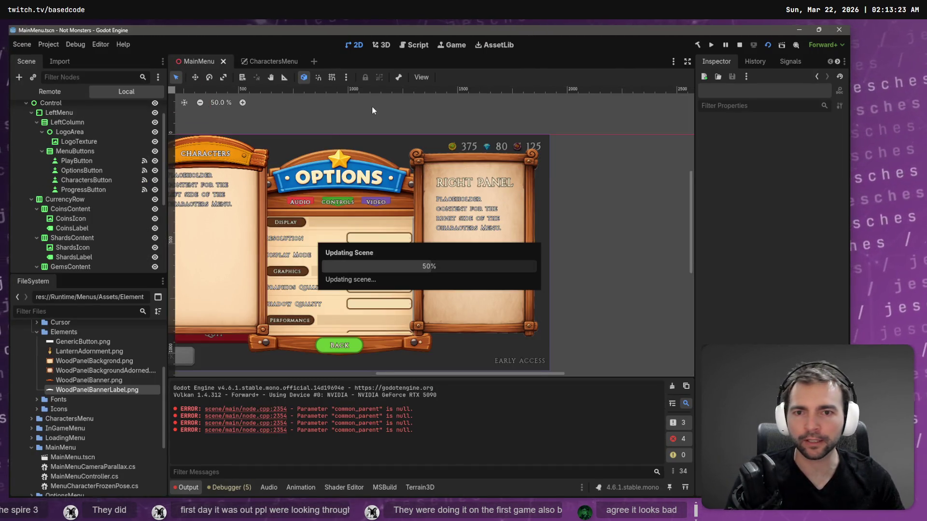
key("F5")
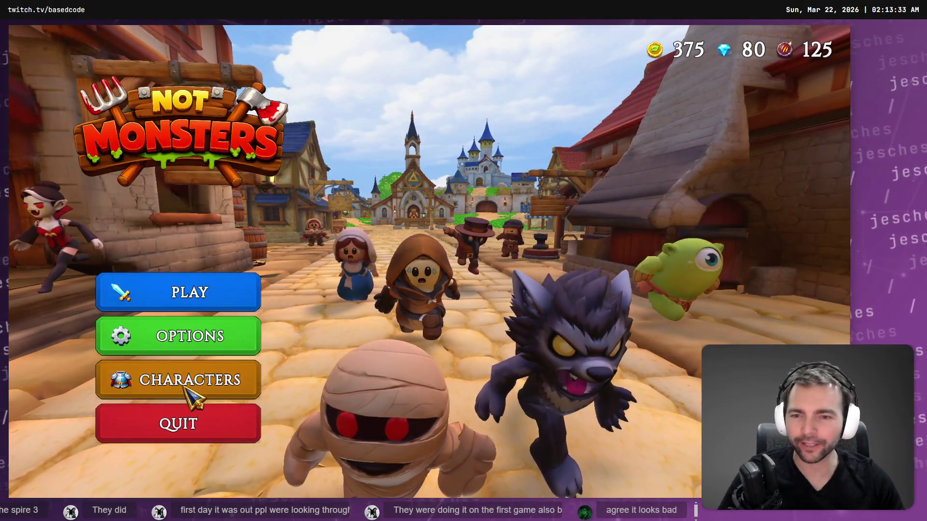
Open the in-game Characters menu to view the red BLACKSMITH banner, then bring back the tldraw mockup.
left_click(195, 390)
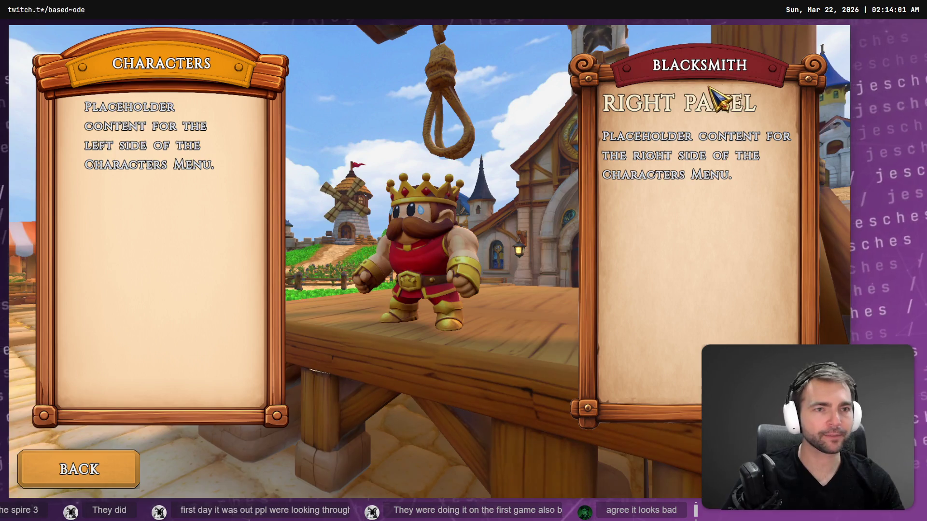
key("alt+Tab")
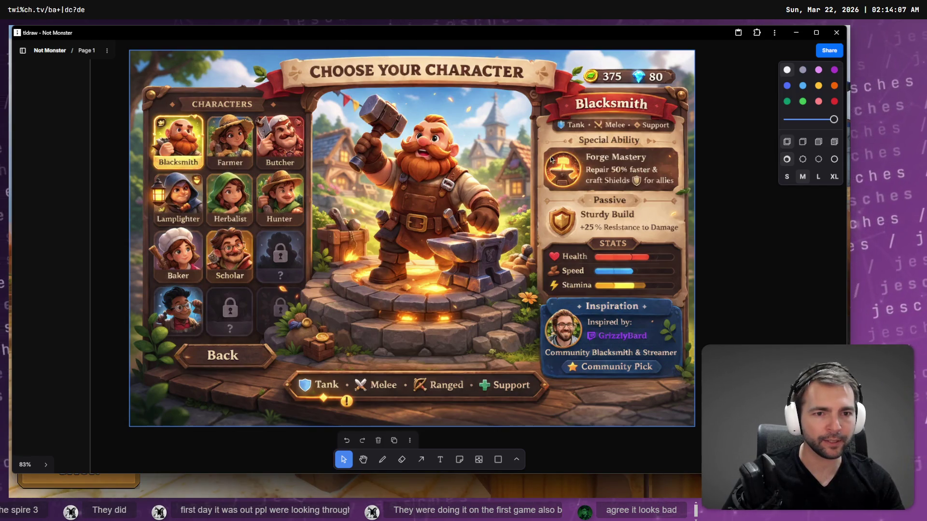
Screenshot the mockup's Blacksmith stats panel and bring the Codex chat forward.
key("Print")
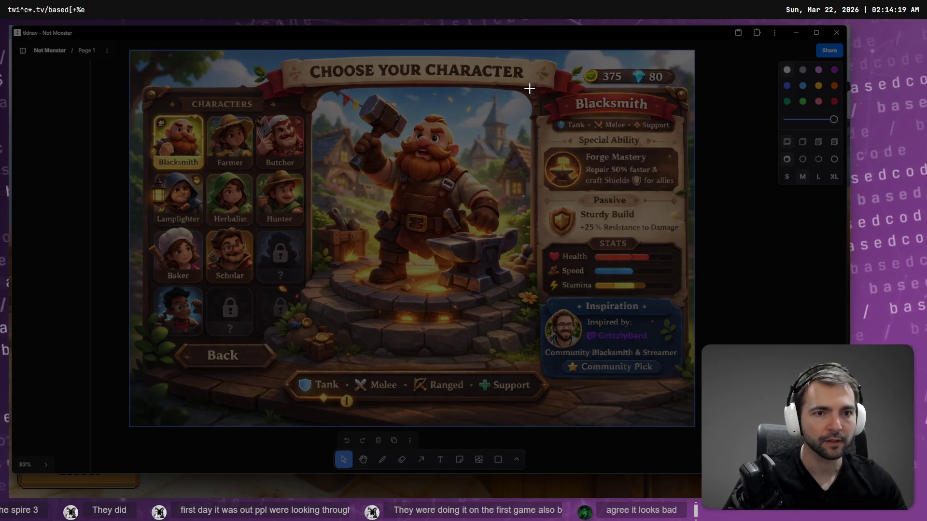
left_click_drag(529, 88, 691, 304)
key("alt+Tab")
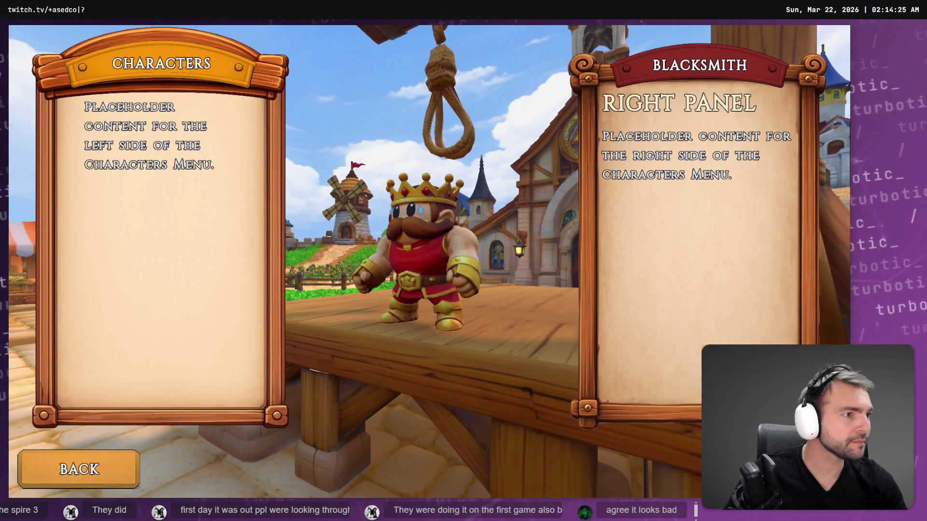
key("alt+Tab")
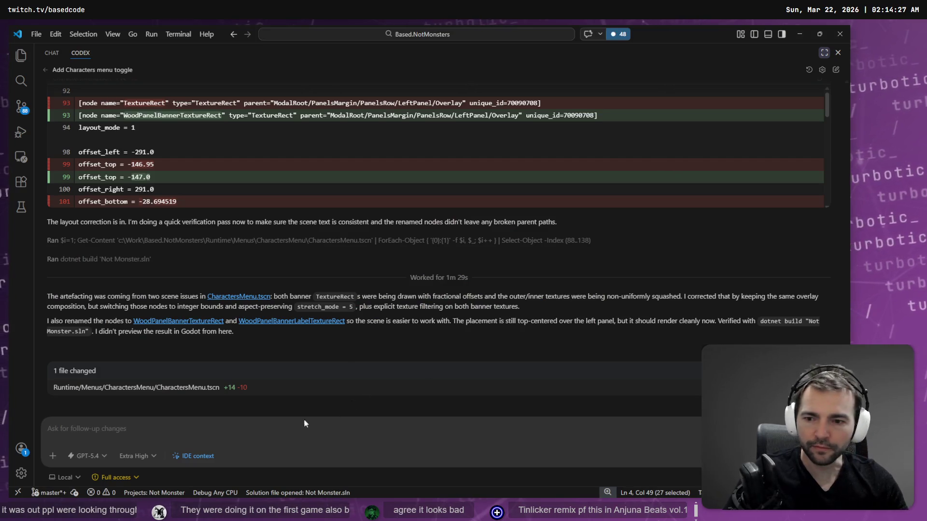
Attach the screenshot as image.png to the Codex follow-up, then switch to Fork.
key("ctrl+v")
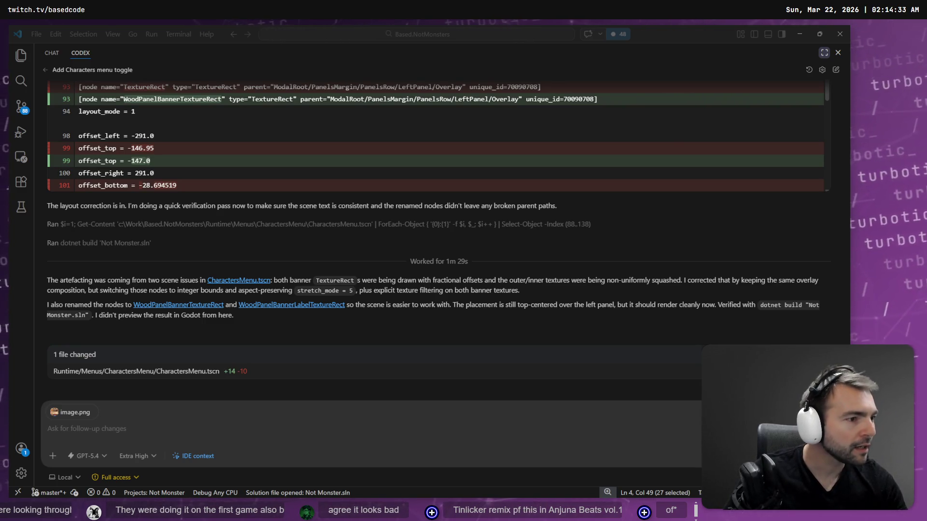
key("alt+Tab")
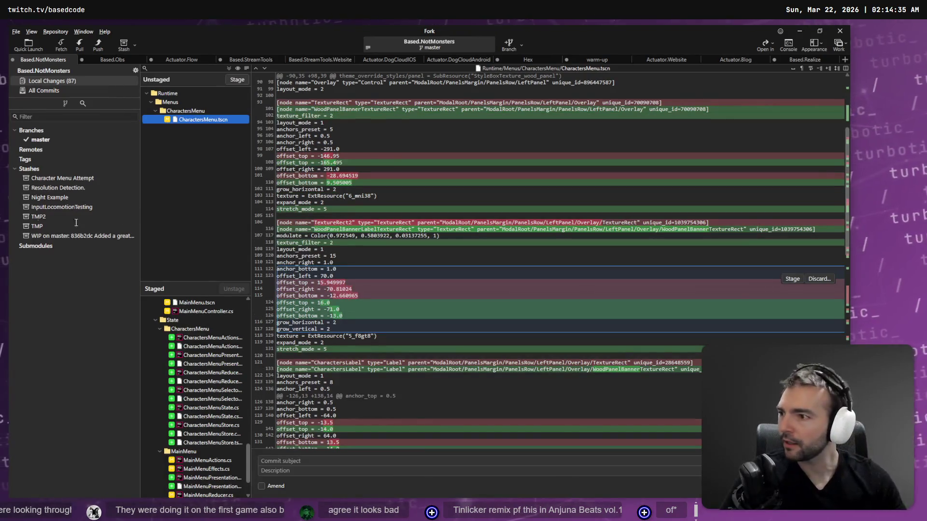
Stage CharactersMenu.tscn in Fork and return to the Codex chat.
key("alt+Tab")
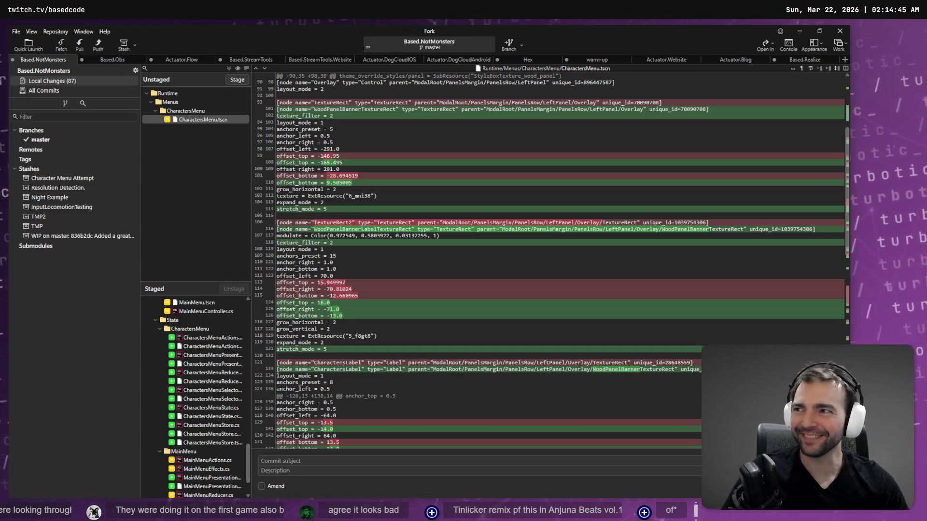
left_click(235, 80)
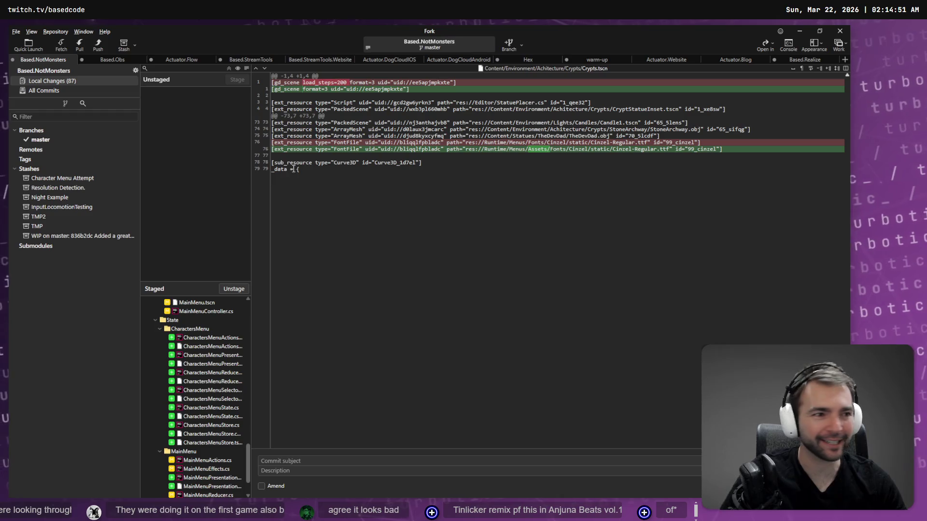
key("alt+Tab")
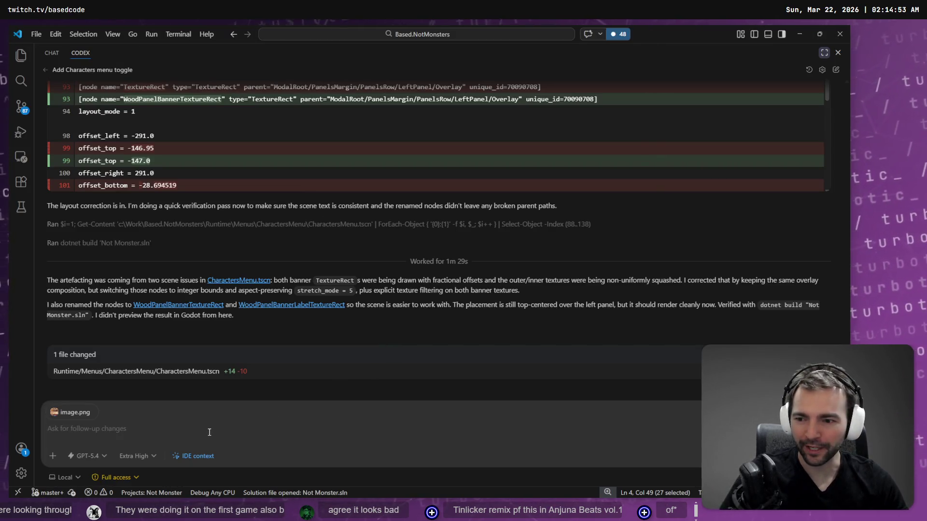
Discard the drafted follow-up about panel node positions, keeping only the screenshot attached.
type("their positions are currently important for the way that this panel is rendered but this artifacting isn't a good look. Go ahead and change this to correct the problem.")
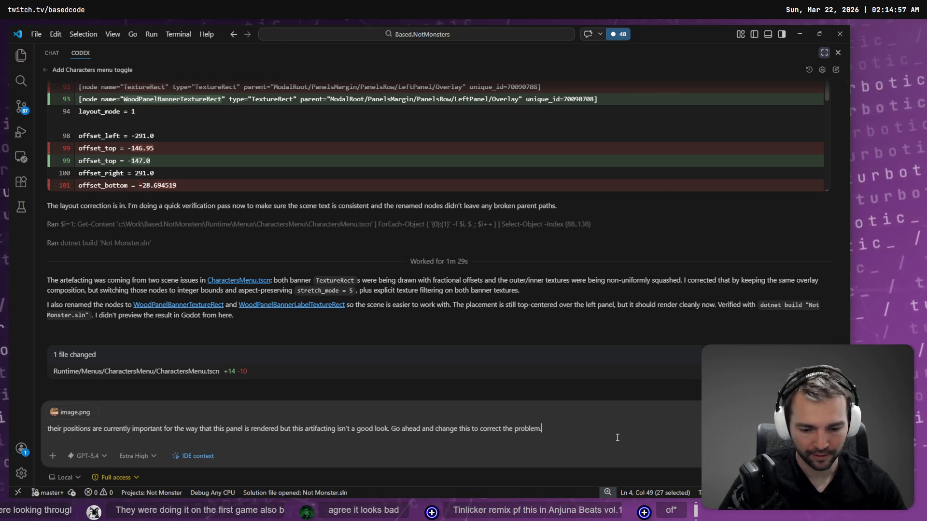
key("Return")
key("alt+Tab")
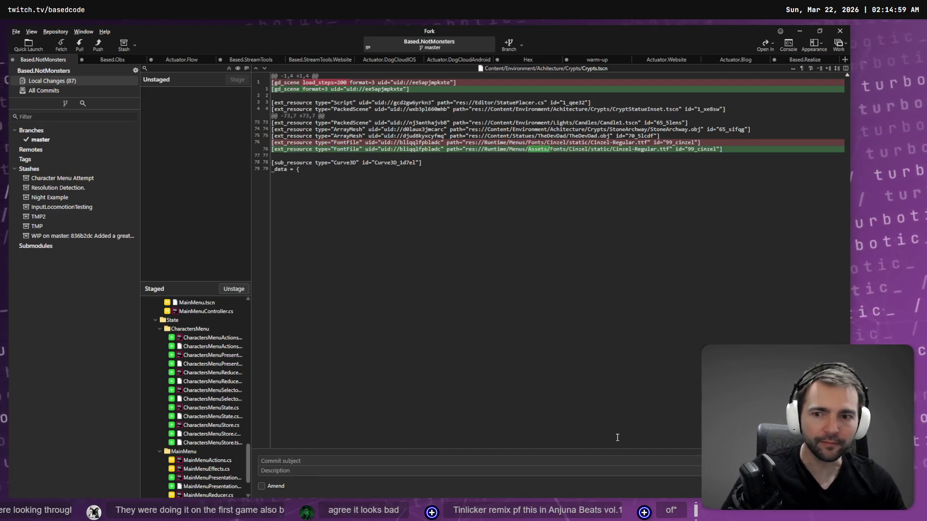
Compare the character-select mockup with the game's placeholder Characters menu, then select CharactersButton in Godot.
key("alt+Tab")
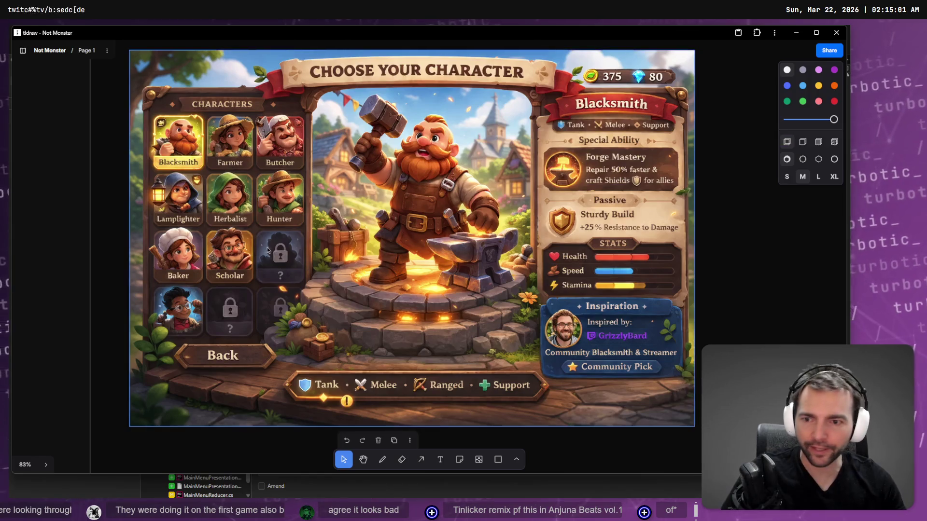
key("alt+Tab")
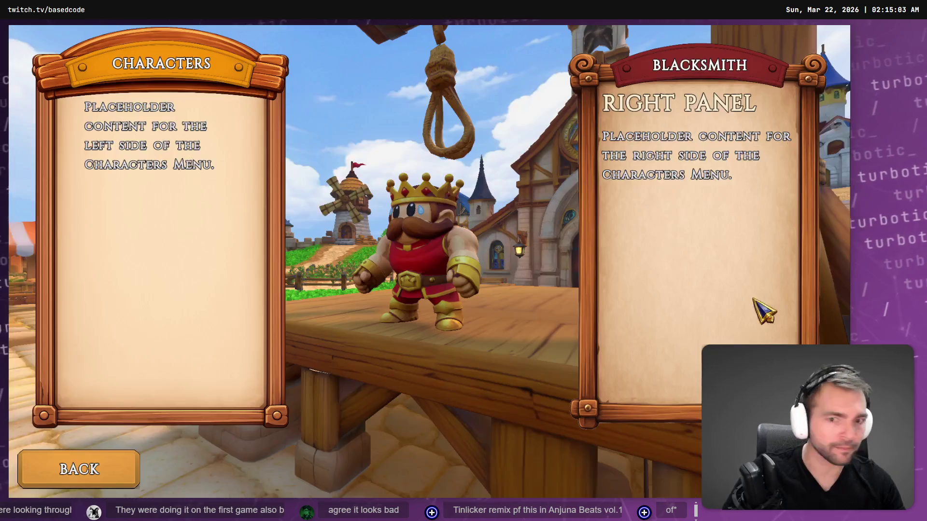
key("alt+Tab")
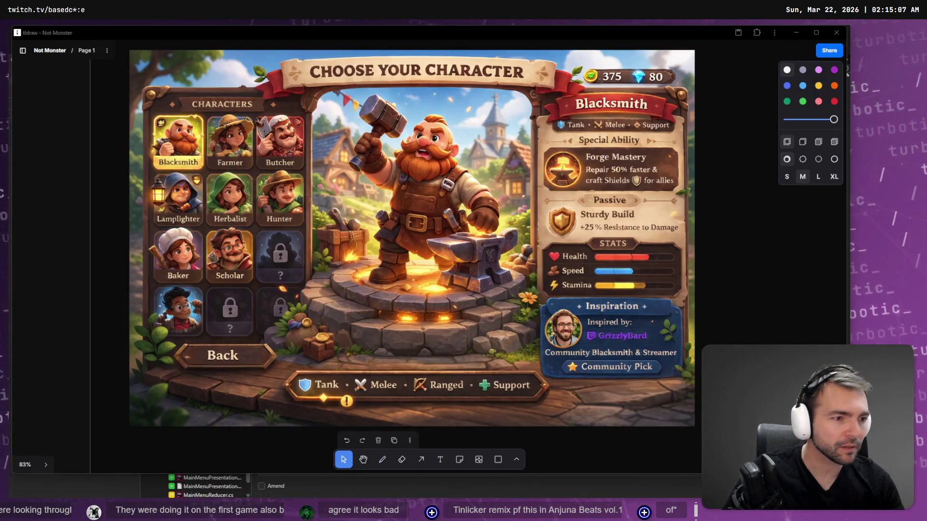
key("alt+Tab")
left_click(86, 191)
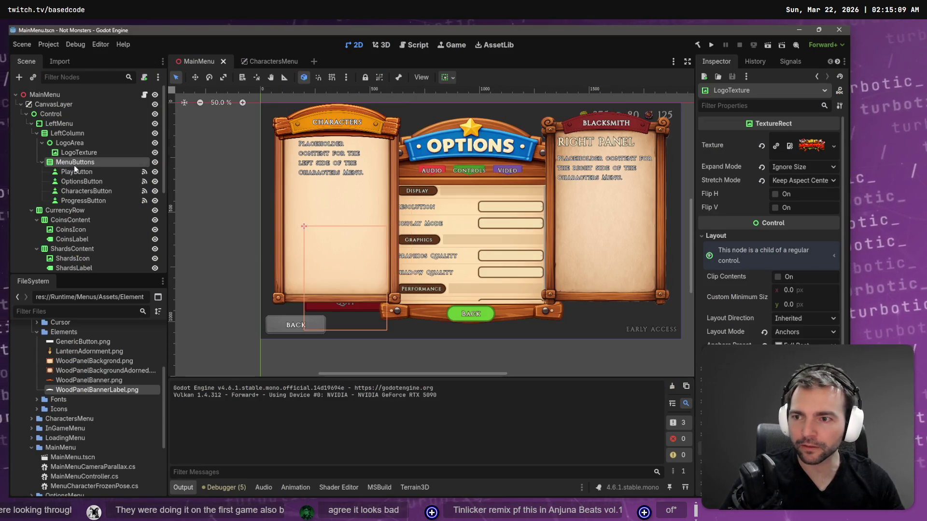
Inspect ShardsIcon, then open the CharactersMenu instance's scene for editing in Godot.
left_click(614, 118)
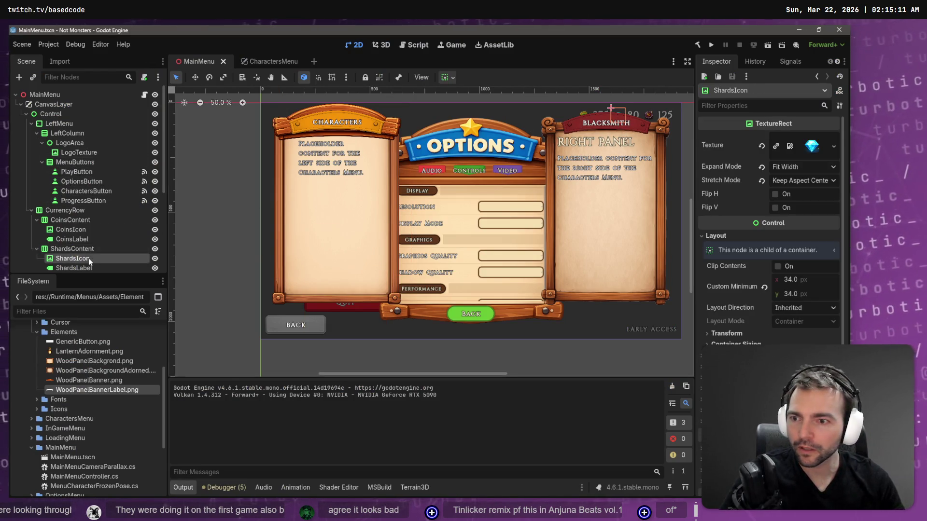
scroll(73, 222, "down", 5)
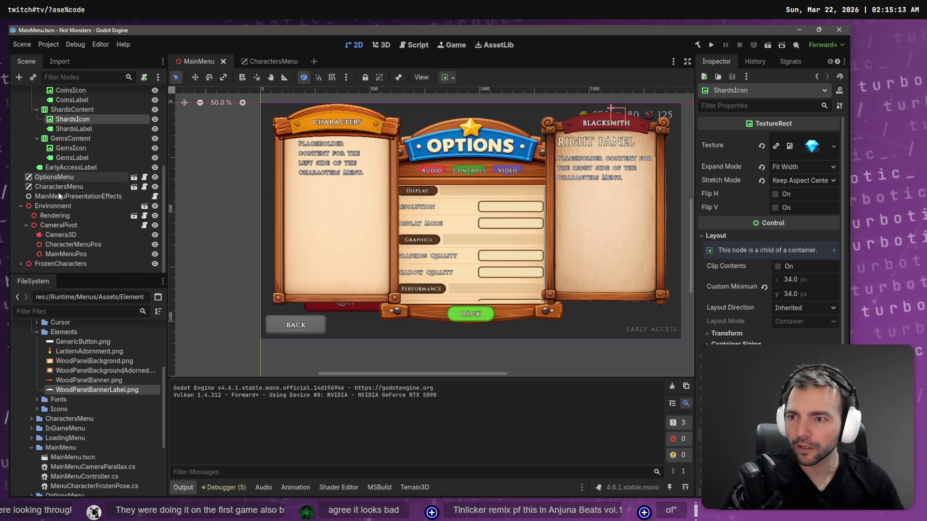
left_click(79, 189)
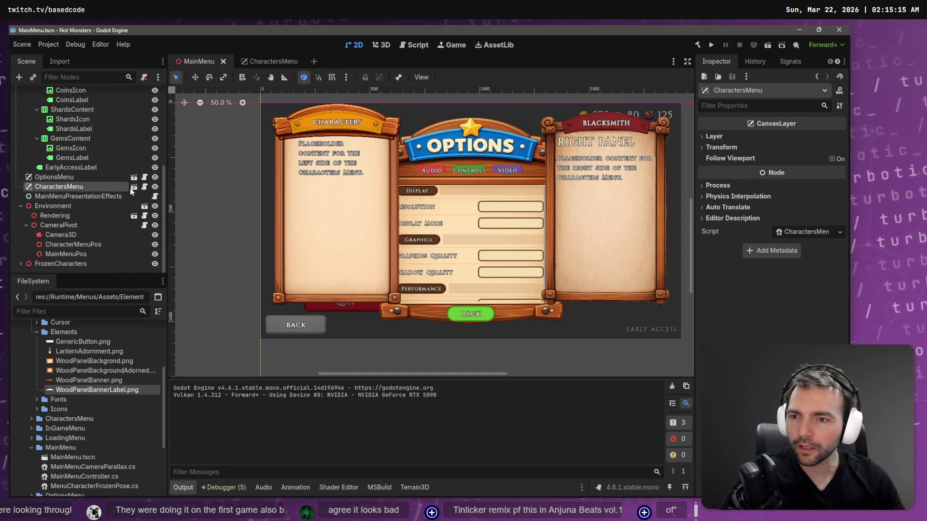
left_click(134, 188)
left_click(75, 189)
scroll(83, 166, "up", 2)
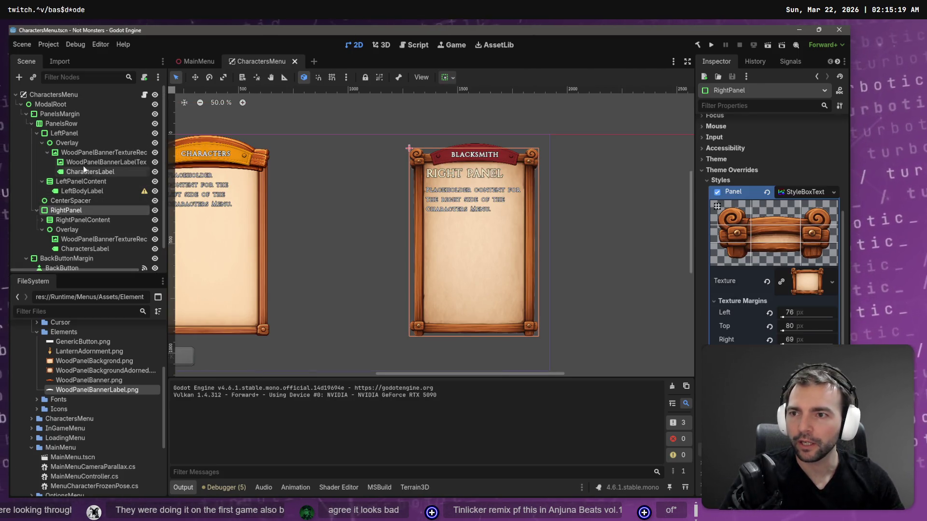
double_click(68, 95)
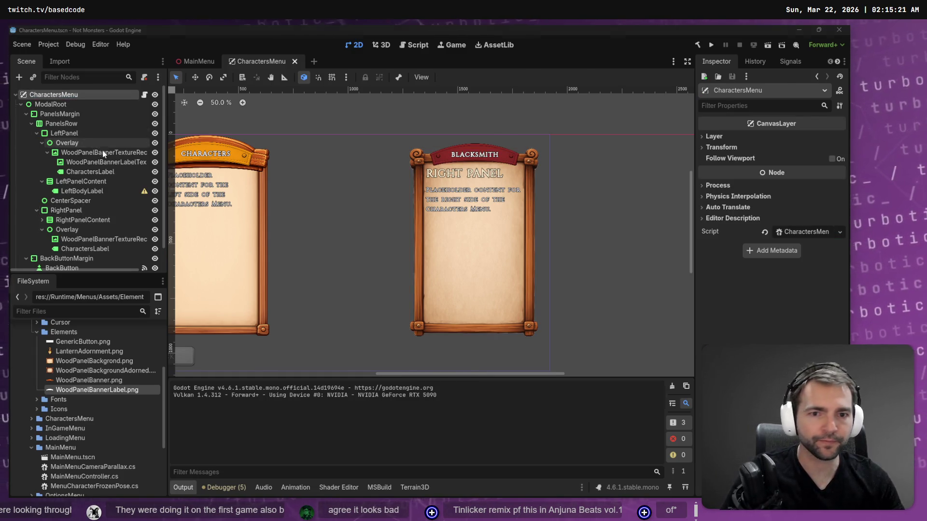
key("alt+Tab")
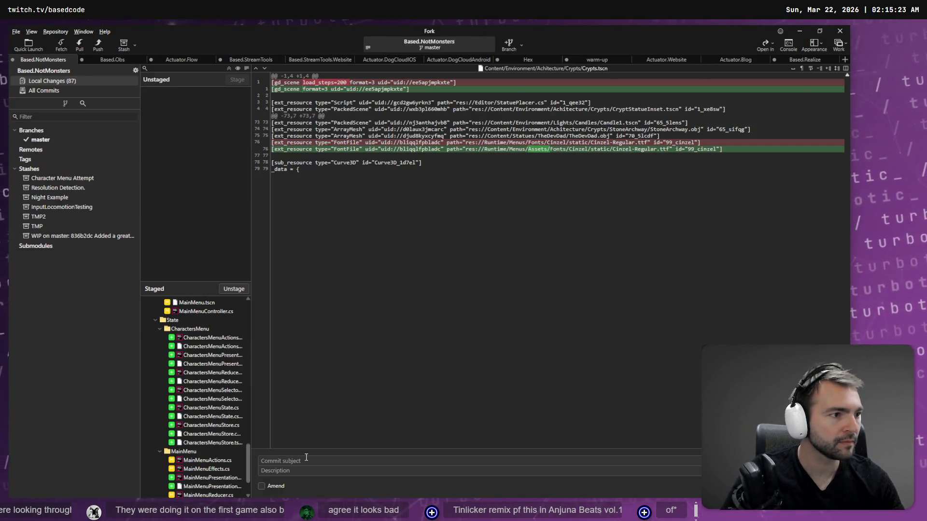
Send Codex a dictated request, mentioning CharactersMenu.tscn, for placeholder right-panel UI matching the screenshot.
key("alt+Tab")
left_click(204, 430)
type("In Char")
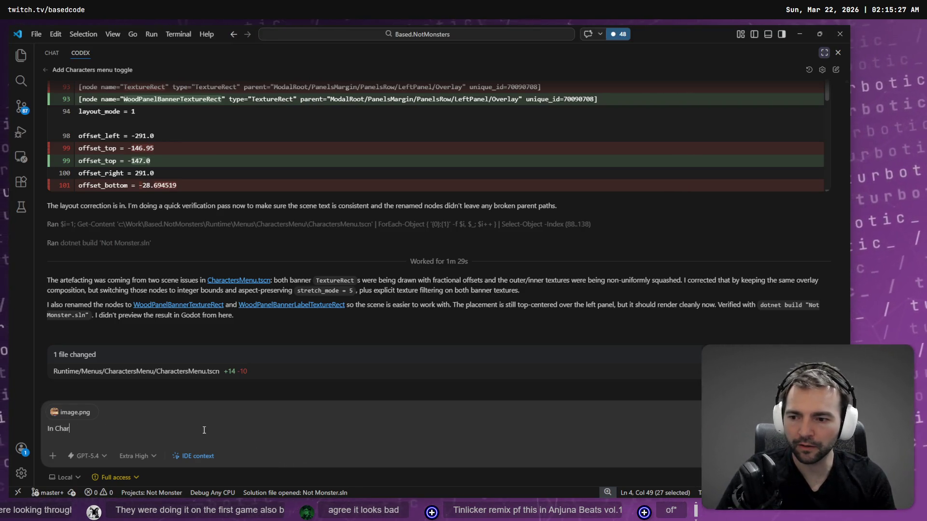
type("ersMenu")
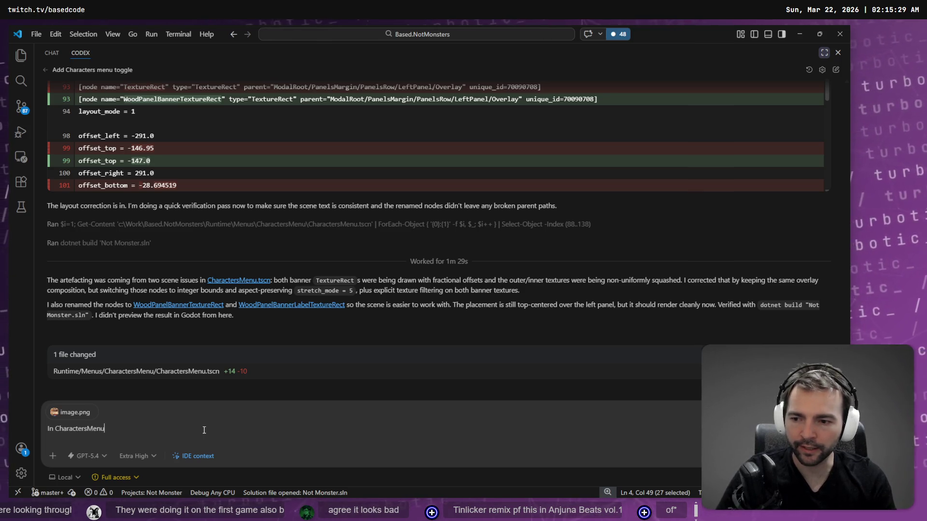
type("@CharactersMenu")
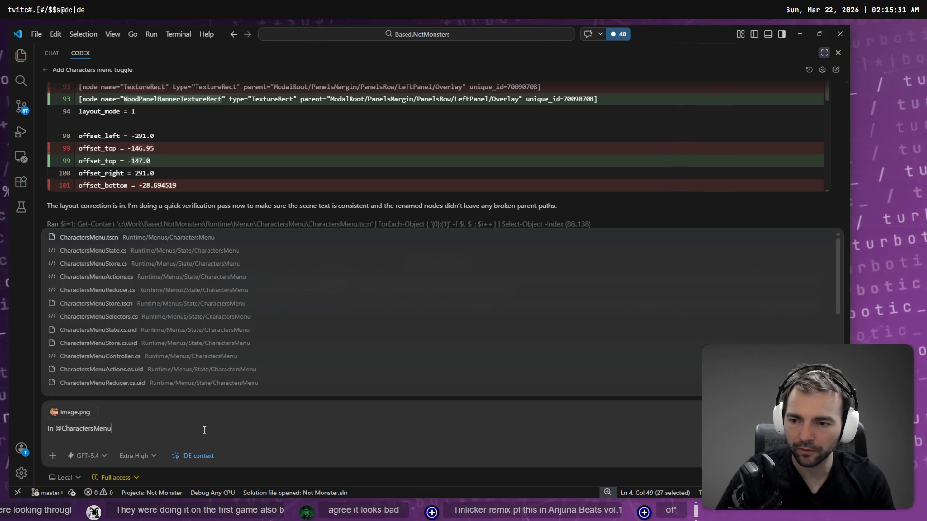
key("Return")
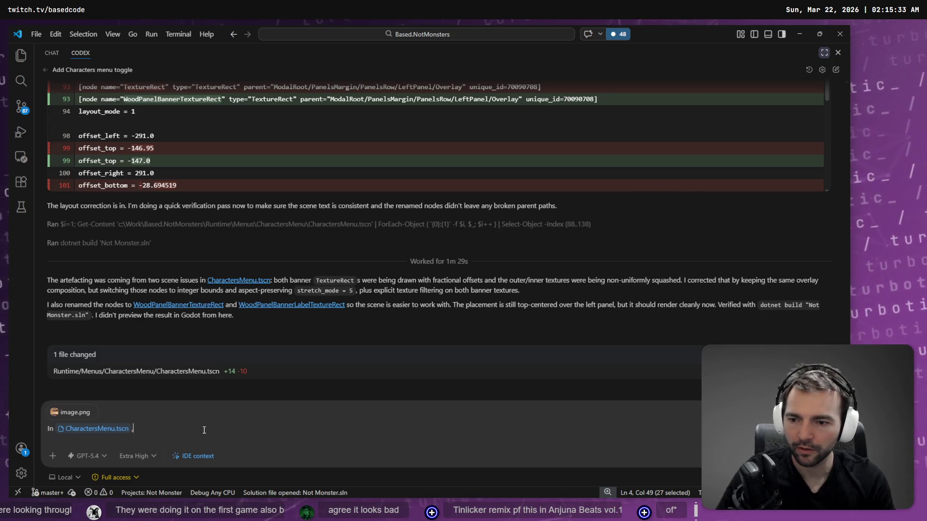
key("super+h")
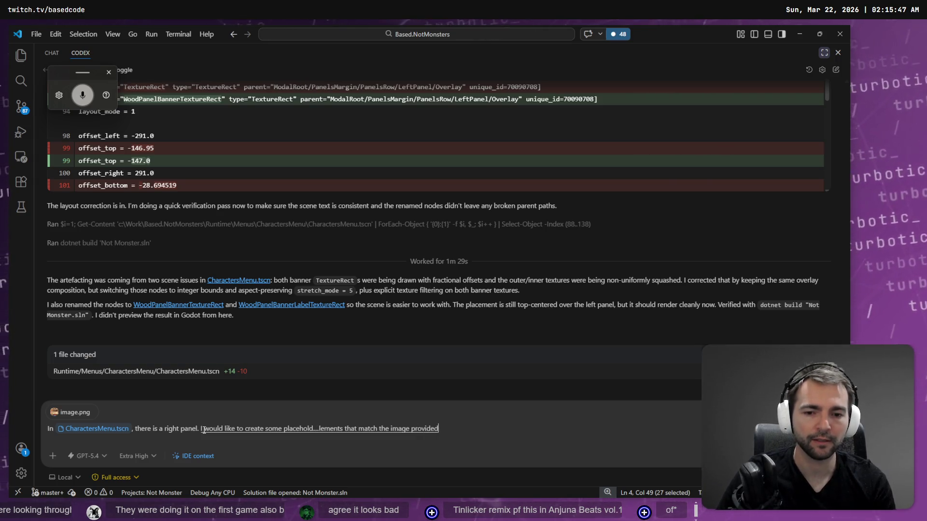
key("Return")
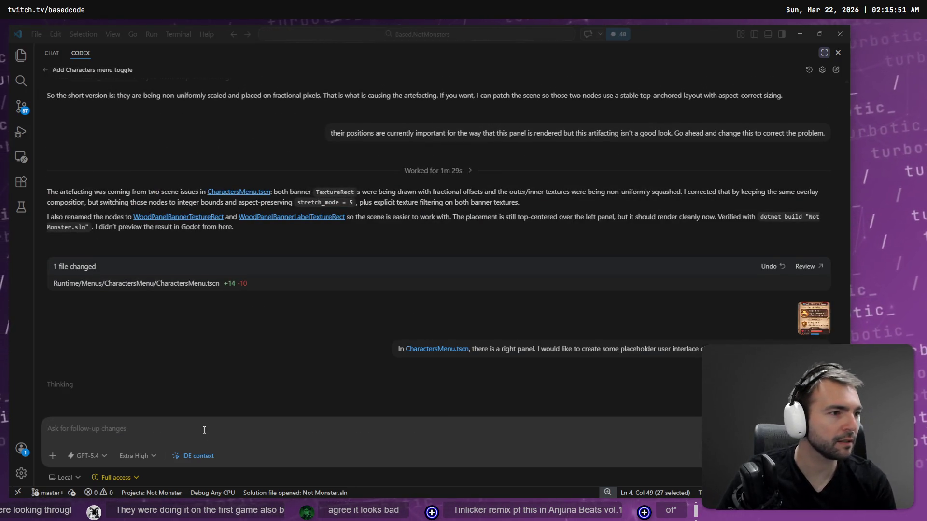
key("alt+Tab")
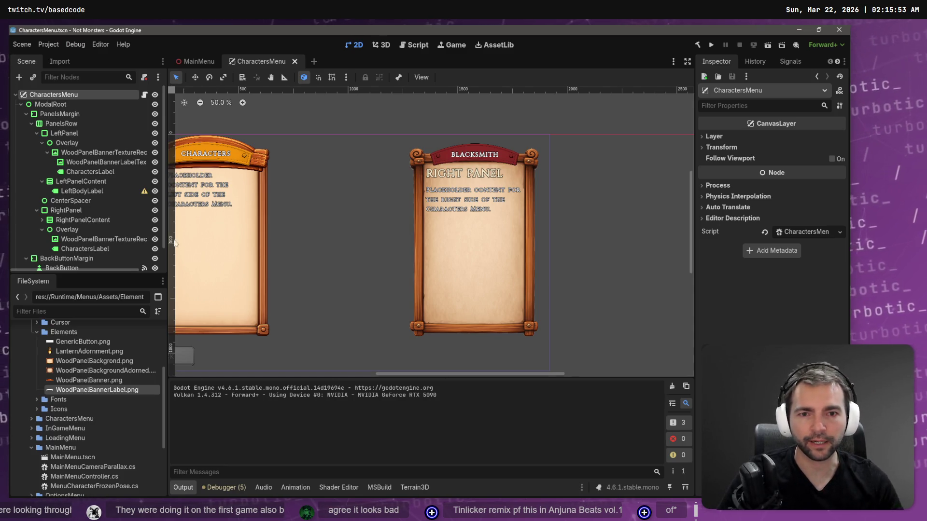
Widen the CHARACTERS banner TextureRect on the left wood panel past its frame.
left_click_drag(356, 178, 410, 179)
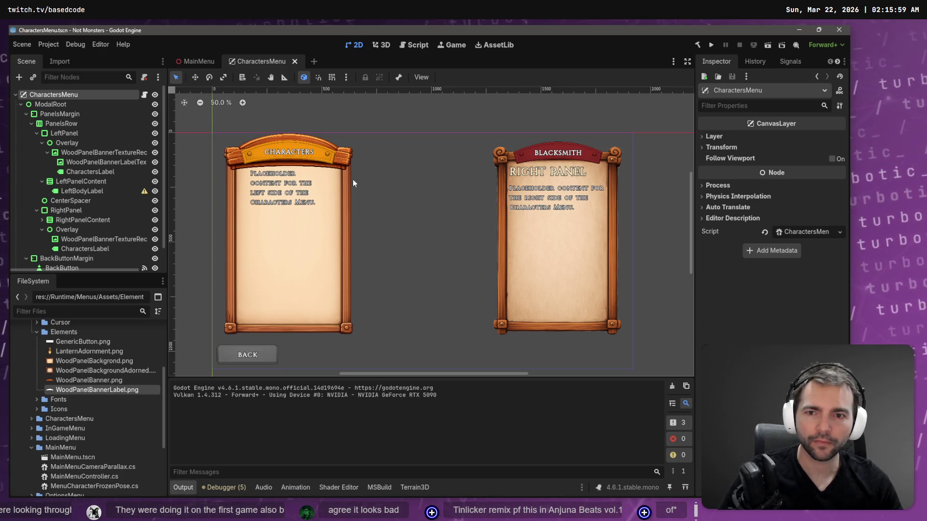
left_click(343, 164)
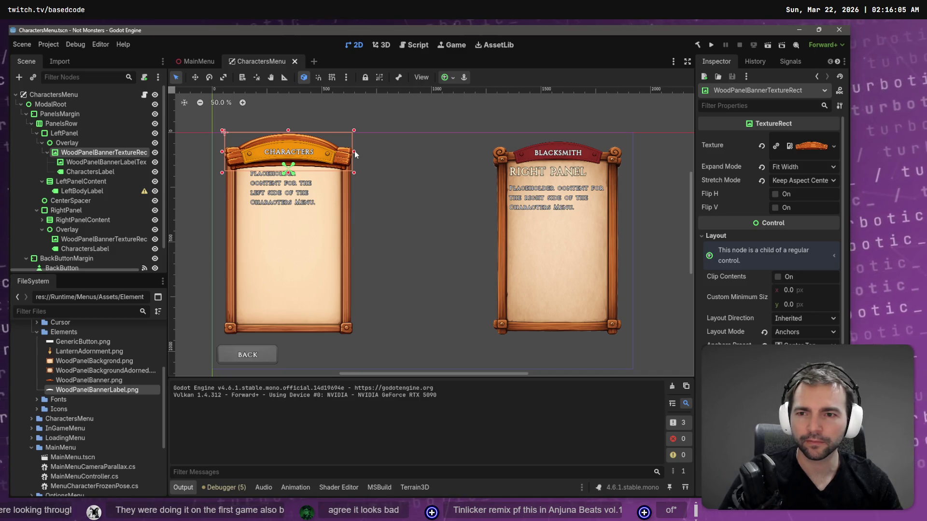
left_click_drag(355, 152, 366, 154)
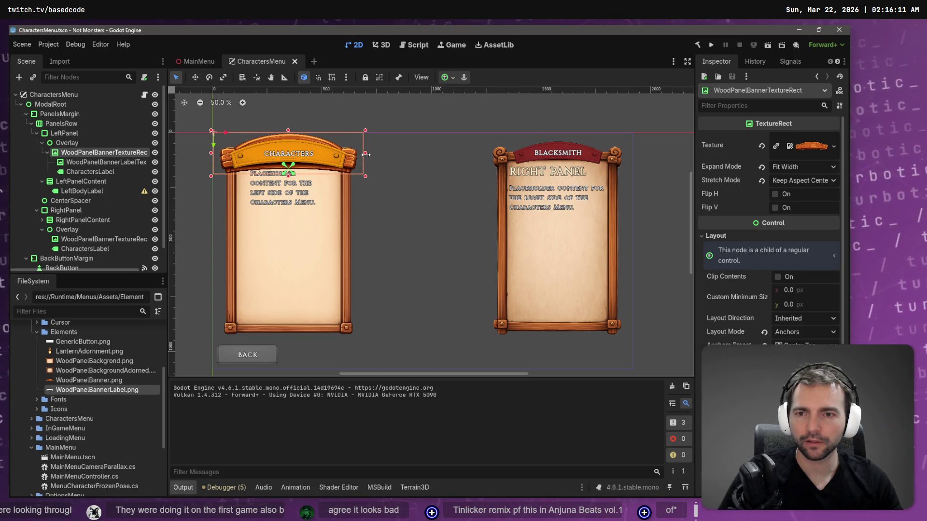
left_click_drag(366, 154, 366, 154)
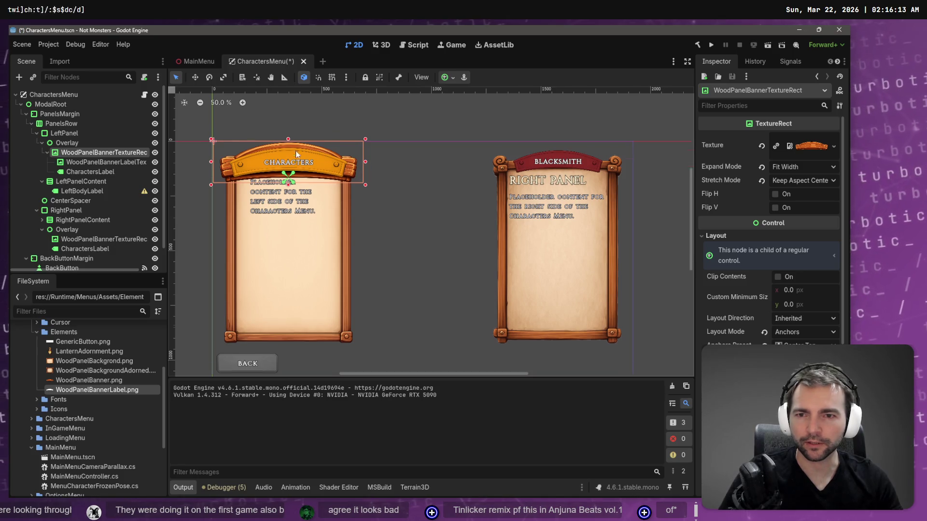
Review LeftPanel's settings: 420 px minimum height and Fill with Expand horizontal sizing.
scroll(283, 174, "up", 5)
scroll(326, 262, "down", 3)
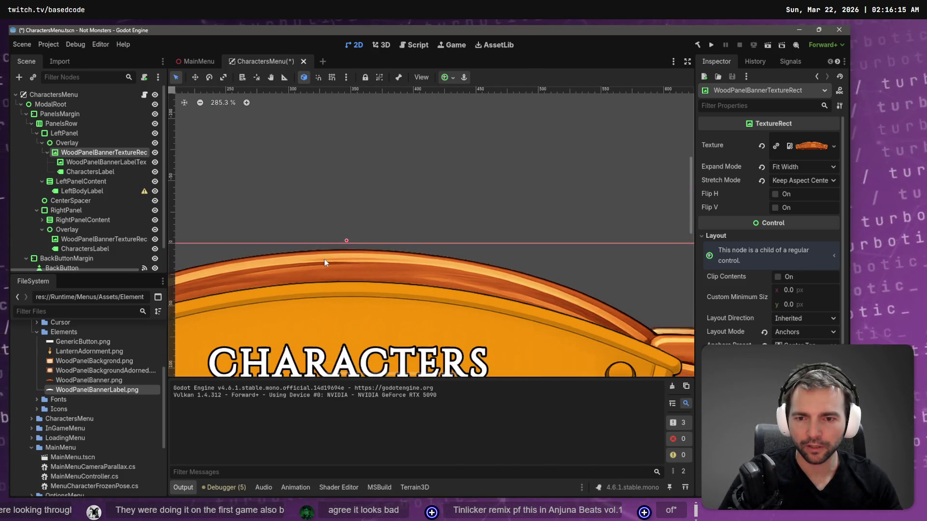
scroll(401, 164, "down", 1)
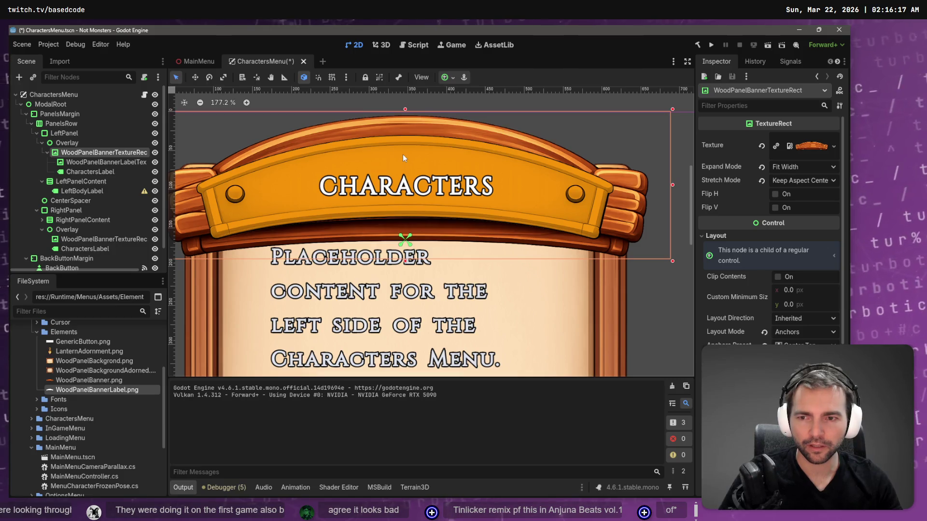
scroll(404, 157, "down", 1)
scroll(405, 159, "down", 3)
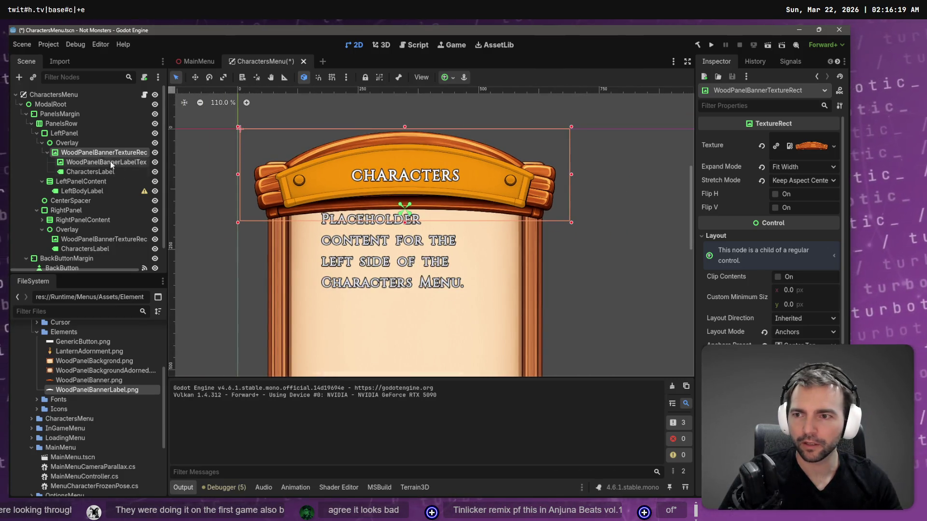
left_click(85, 143)
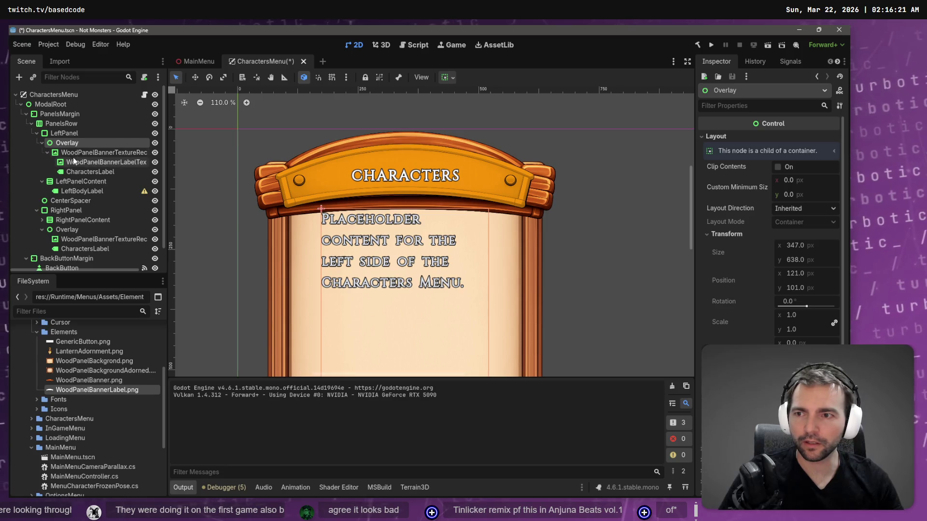
left_click(79, 152)
left_click(79, 133)
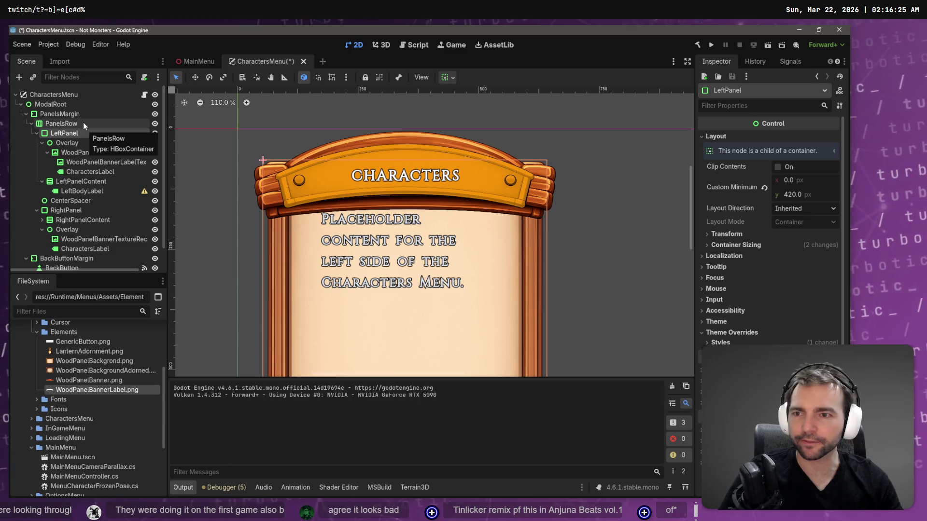
left_click(77, 123)
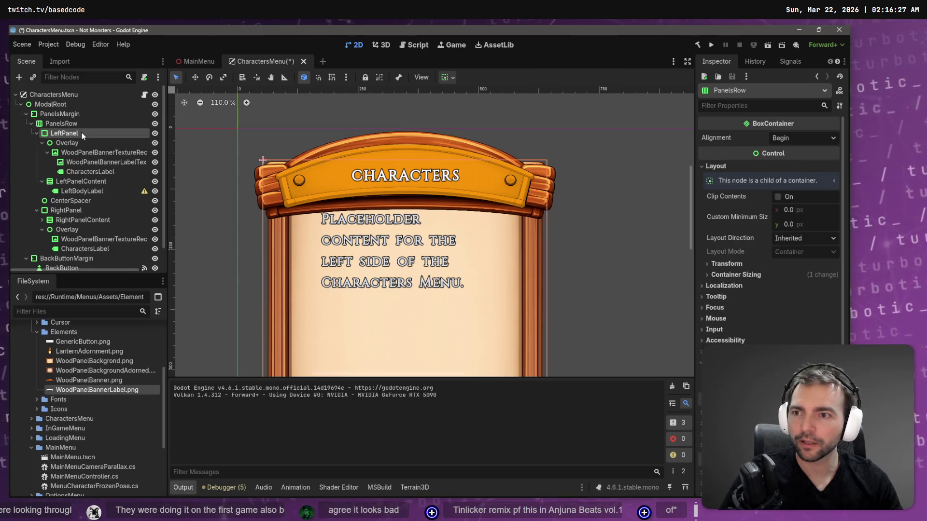
left_click(81, 132)
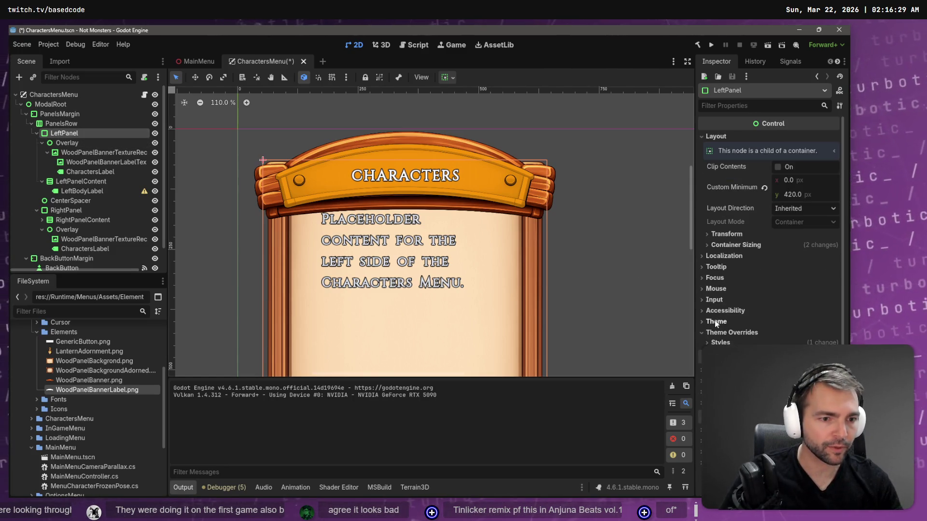
left_click(724, 234)
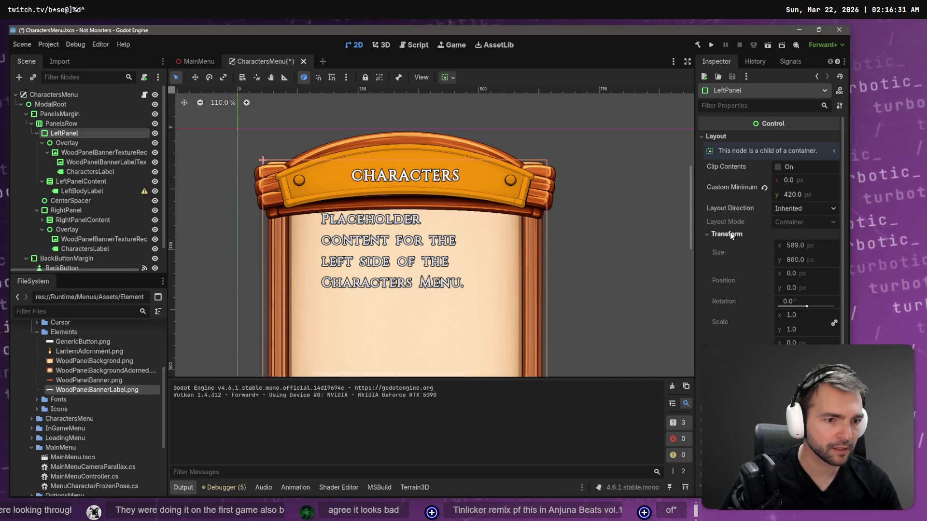
left_click(732, 234)
left_click(735, 245)
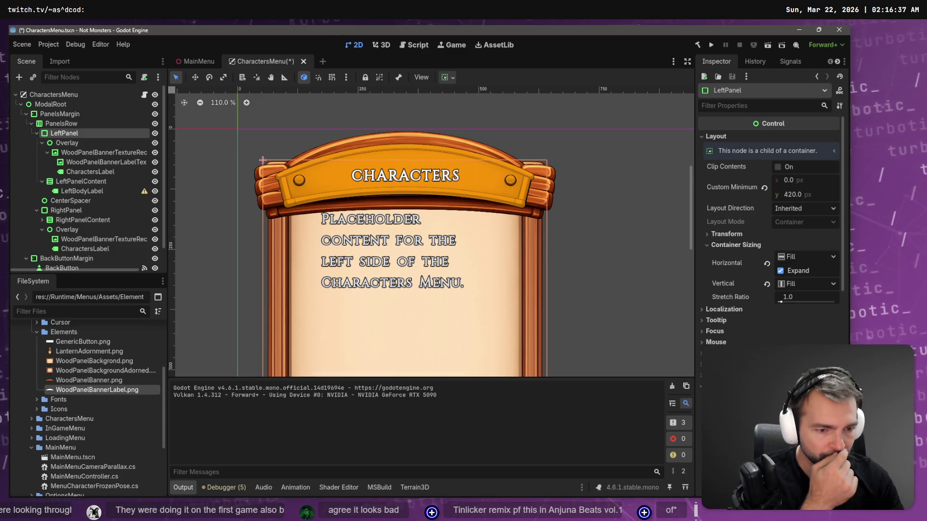
Set the LeftPanel stylebox's left Expand Margin to 15 px.
scroll(776, 314, "down", 10)
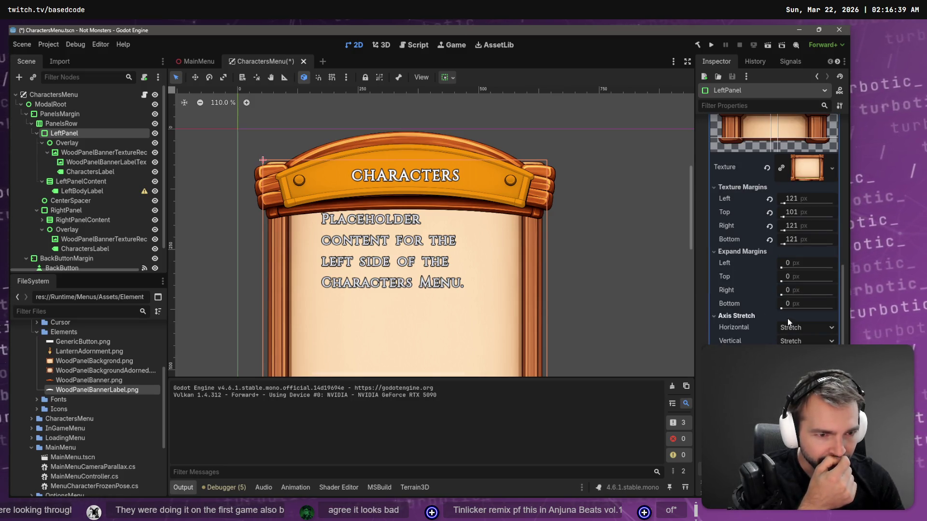
left_click_drag(783, 268, 816, 268)
left_click(770, 263)
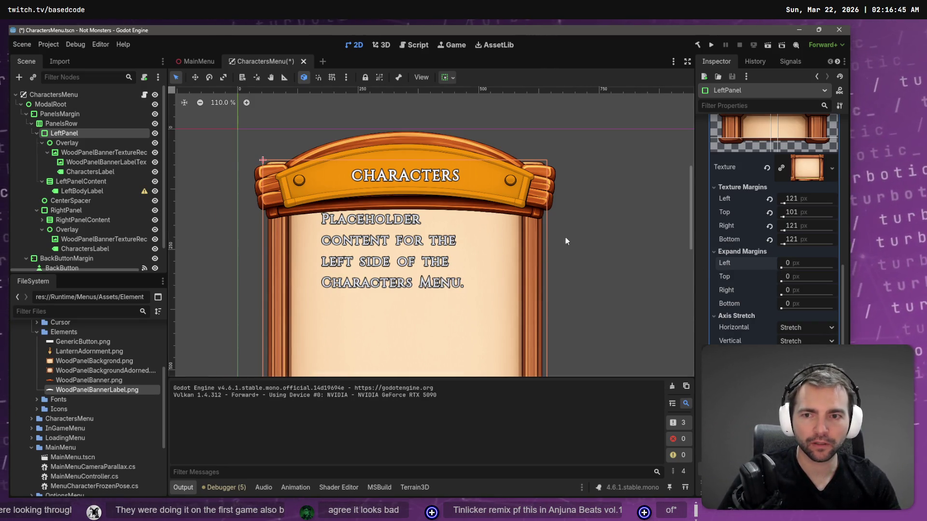
left_click(792, 264)
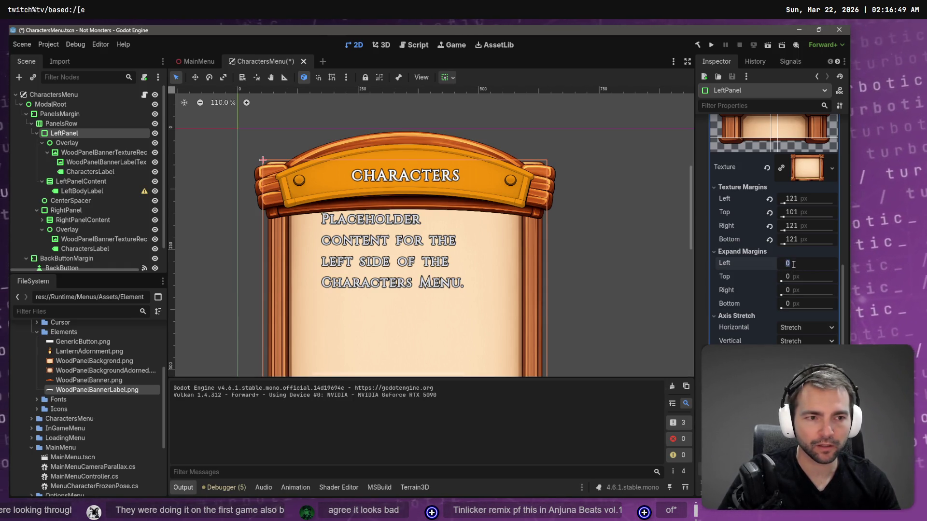
type("15")
key("Return")
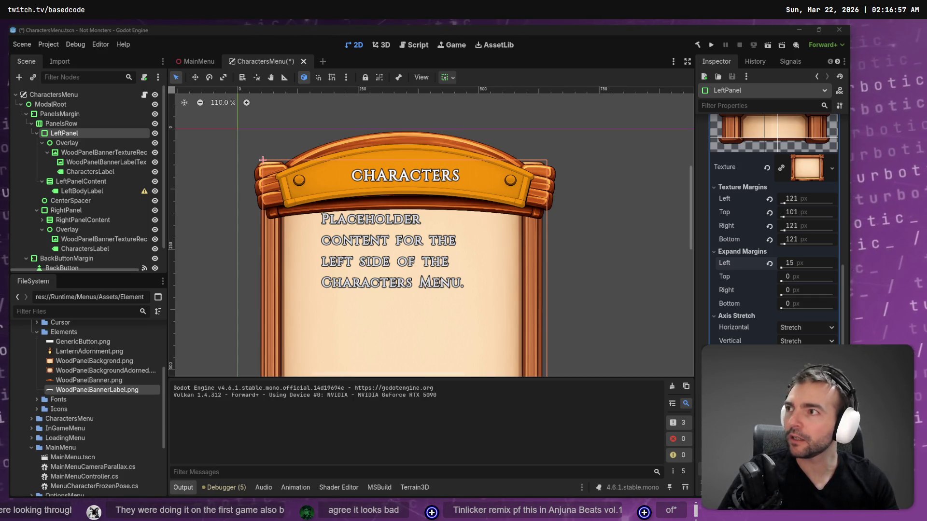
Fine-tune the left Expand Margin from 20 px, then select the CenterSpacer.
left_click(789, 264)
type("20")
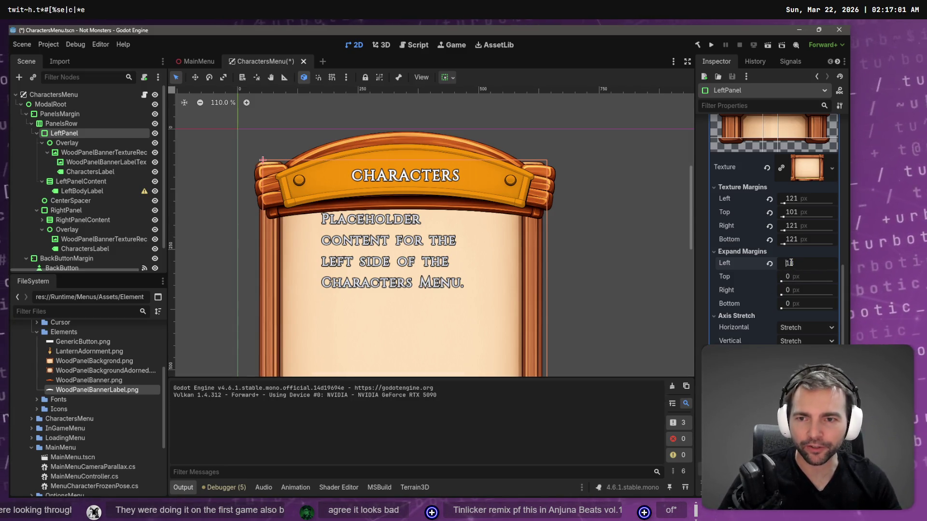
key("Up")
key("Up")
key("Up")
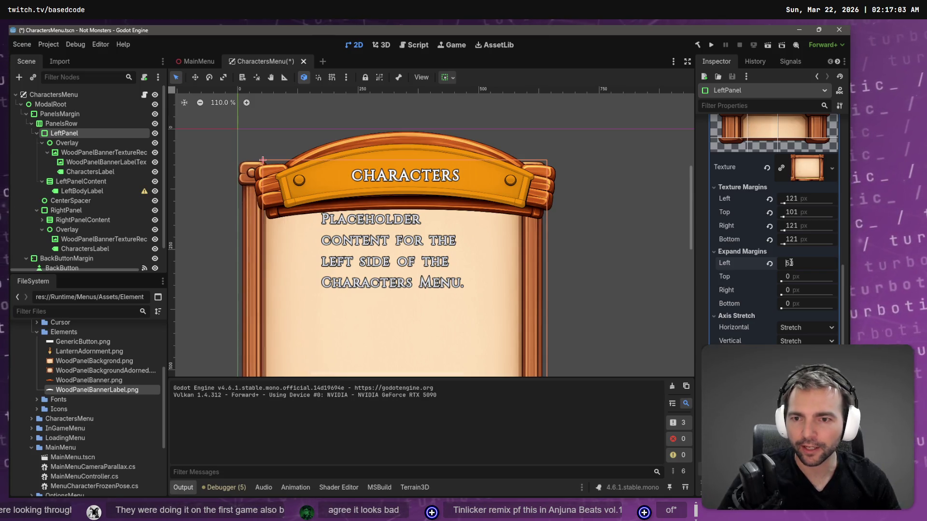
key("Up")
key("Up")
key("Up")
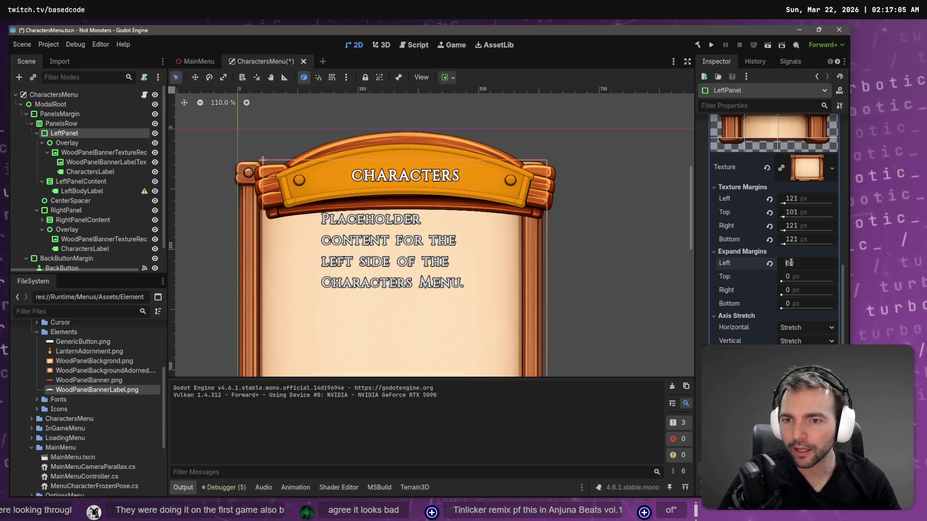
key("Down")
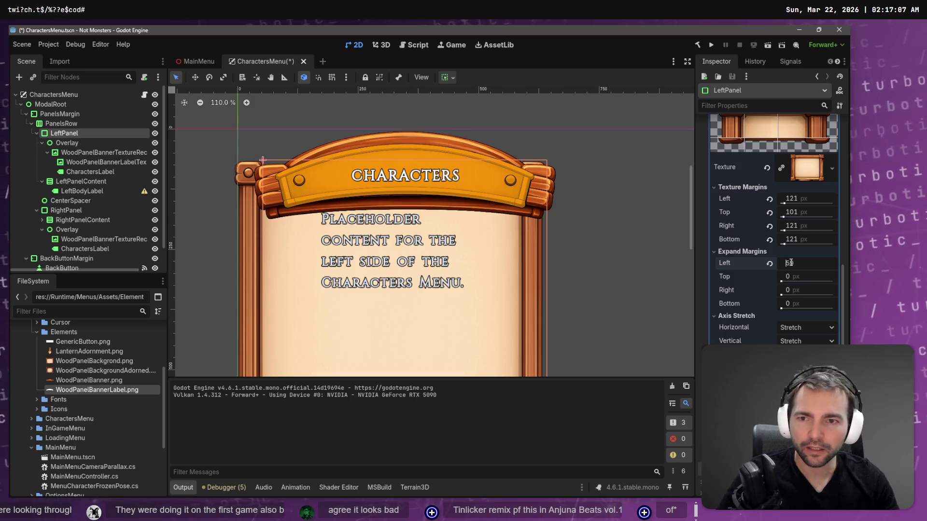
left_click(630, 253)
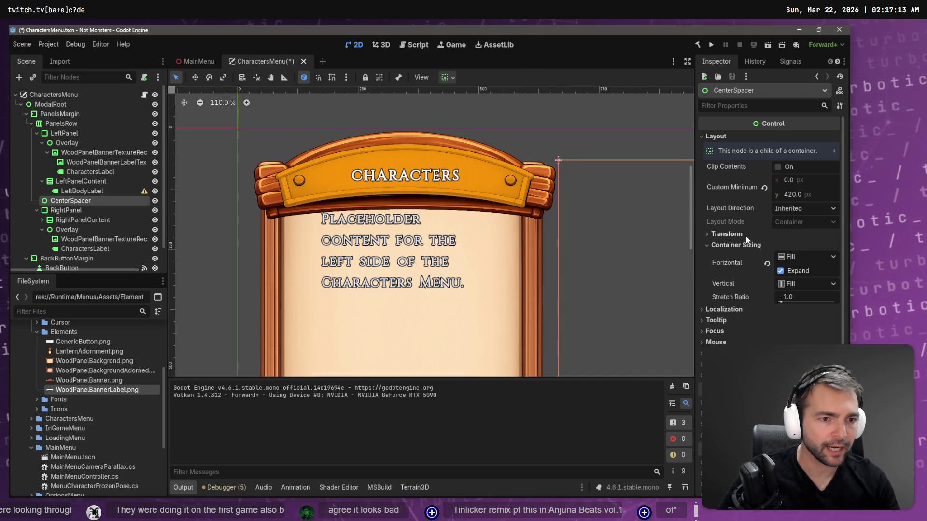
Close the CharactersMenu scene without saving its edits.
scroll(749, 270, "down", 2)
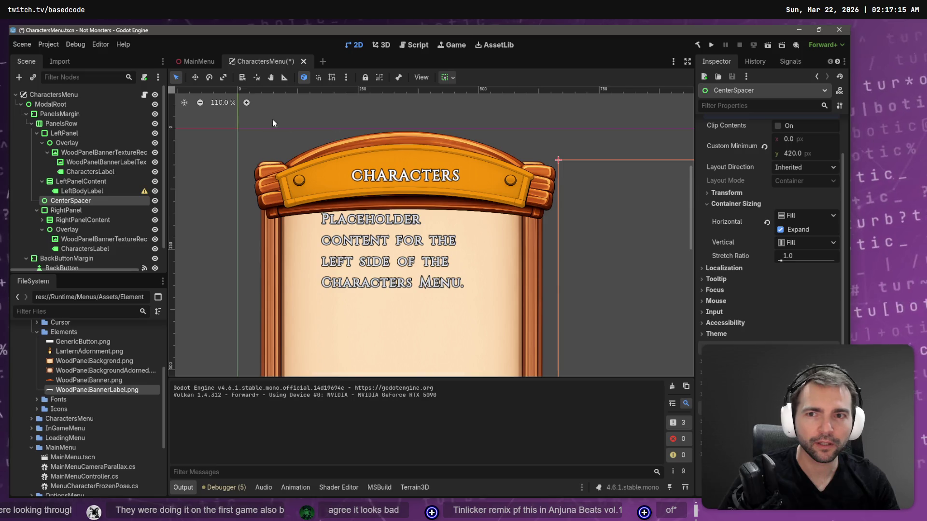
left_click(304, 61)
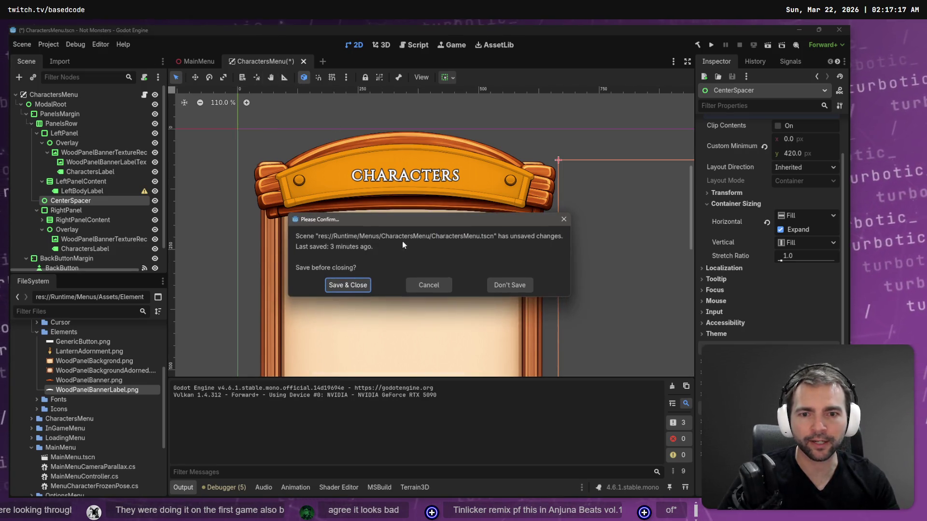
left_click(507, 284)
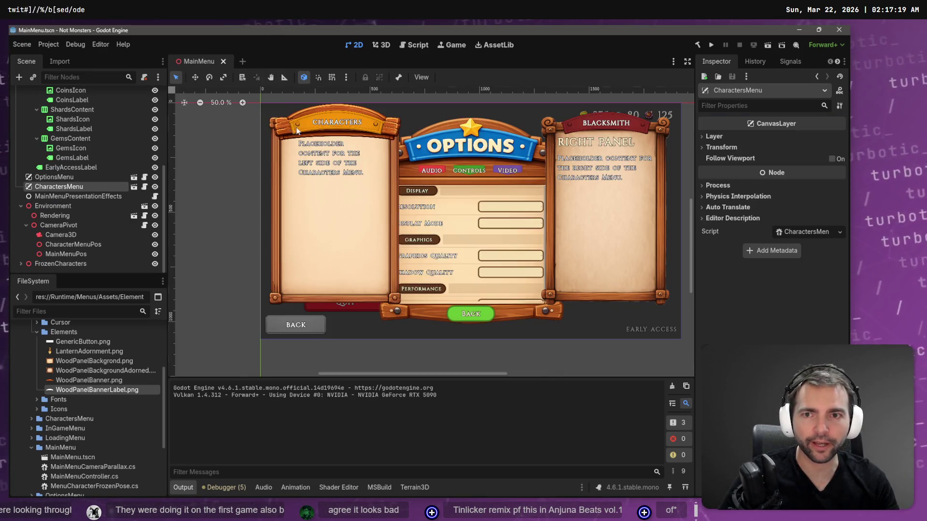
Check Codex's progress, then open MainMenuController.cs from the MainMenu scene.
key("alt+Tab")
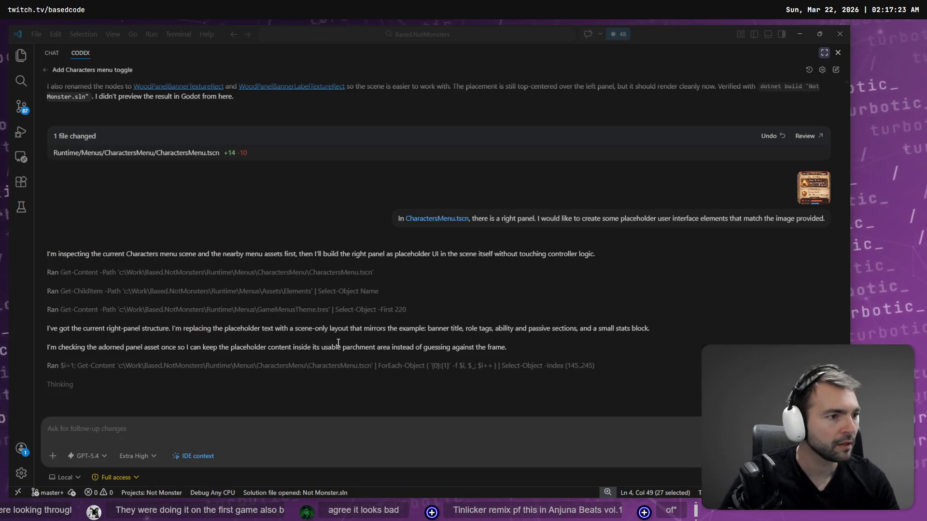
key("alt+Tab")
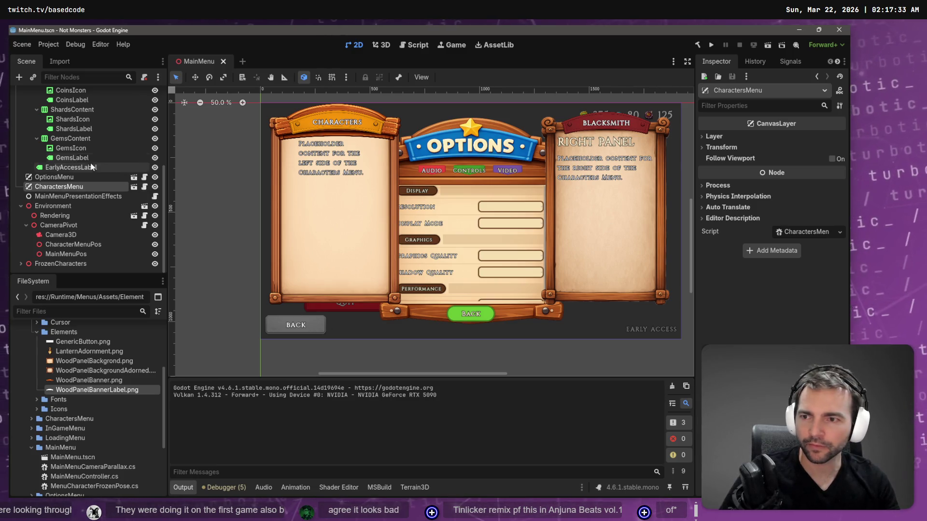
scroll(146, 121, "up", 5)
left_click(146, 97)
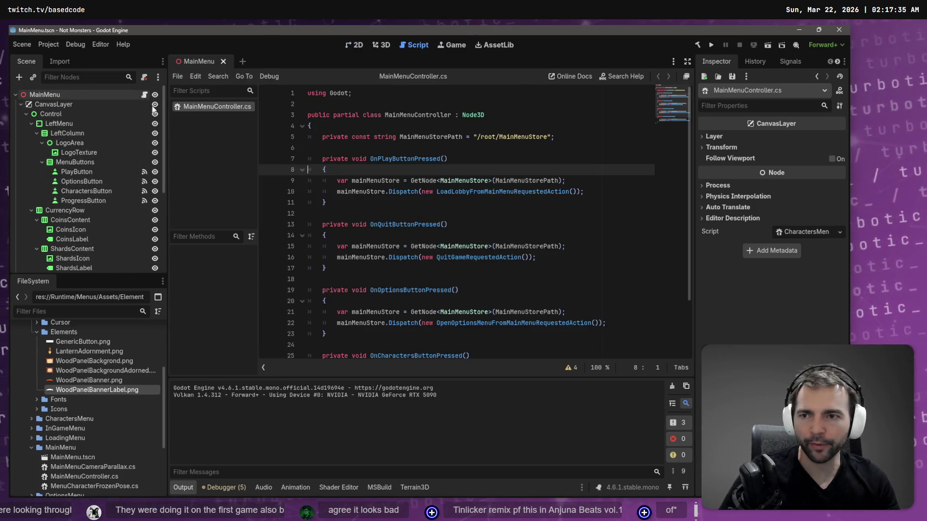
Glance at the Codex chat again and return Godot to the 3D view.
scroll(540, 236, "down", 2)
scroll(541, 235, "up", 2)
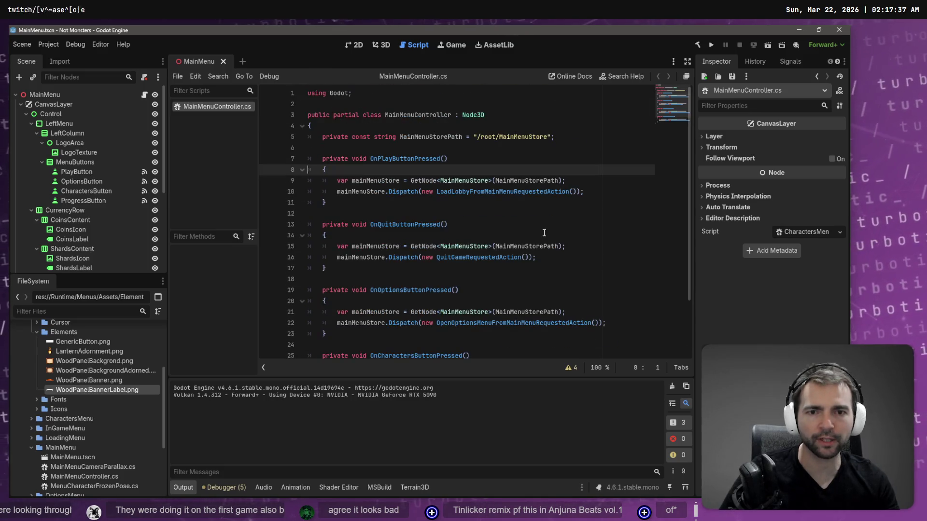
key("alt+Tab")
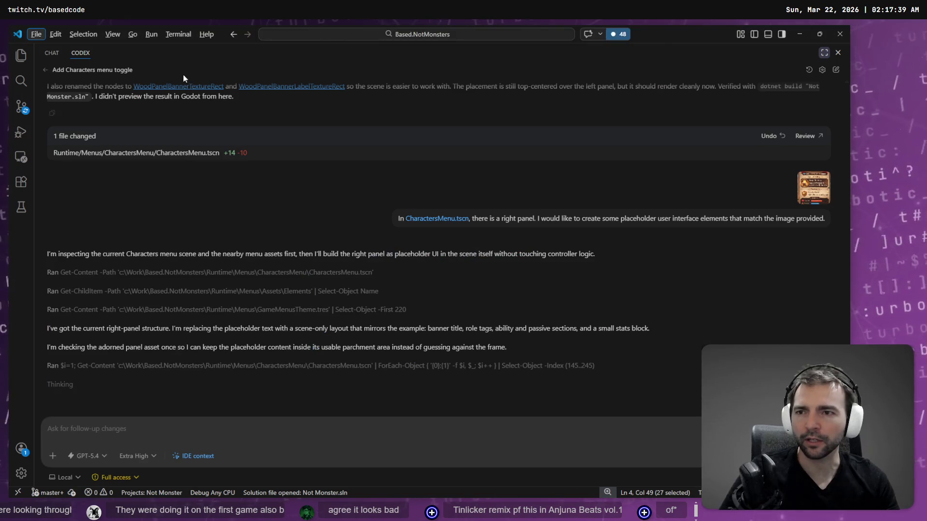
key("alt+Tab")
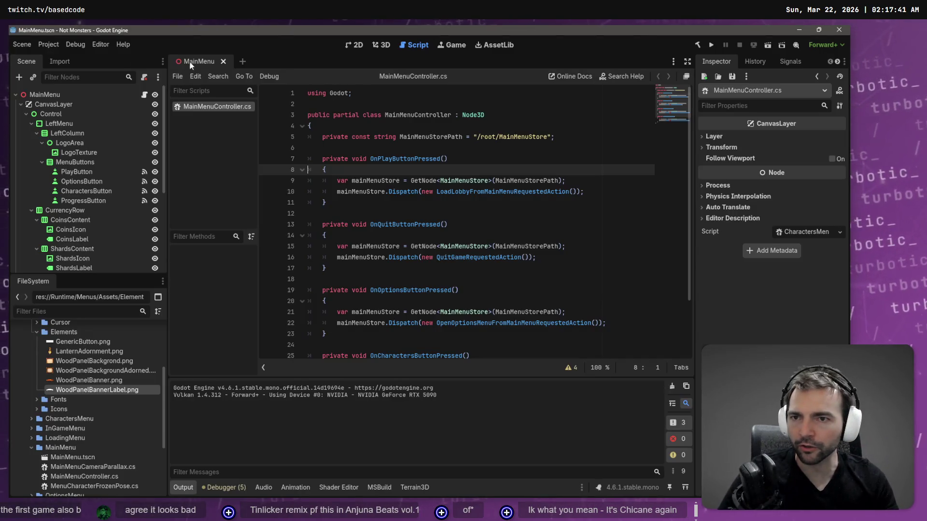
left_click(384, 44)
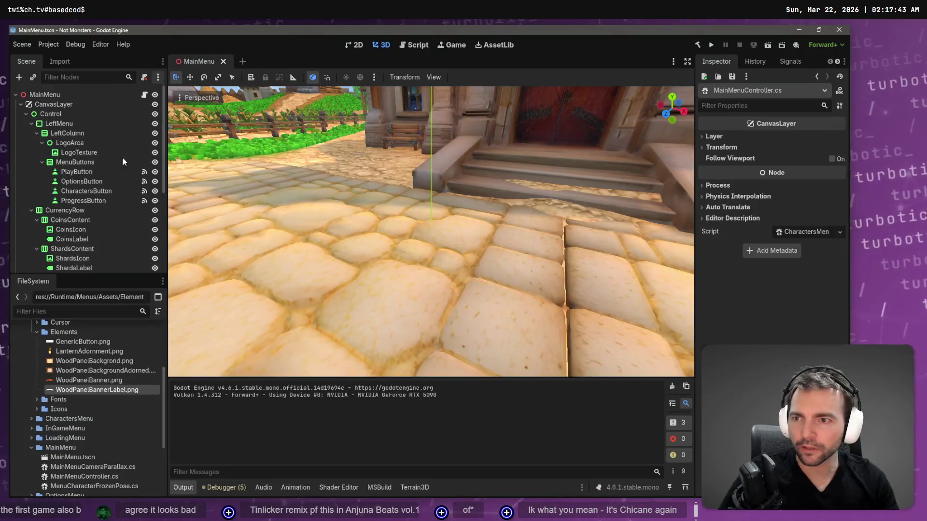
Collapse CanvasLayer, read CharactersMenuController.cs, then go back to the 3D view.
left_click(21, 104)
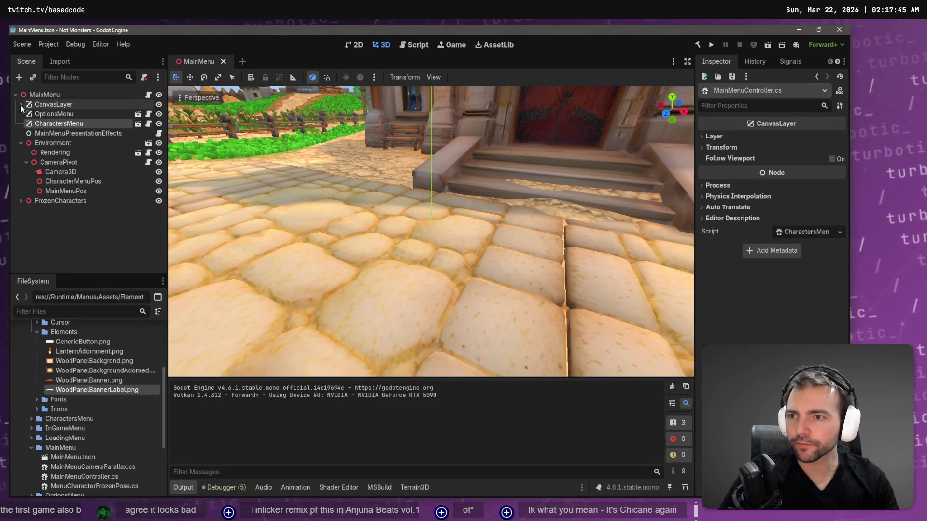
left_click(138, 124)
scroll(597, 192, "up", 8)
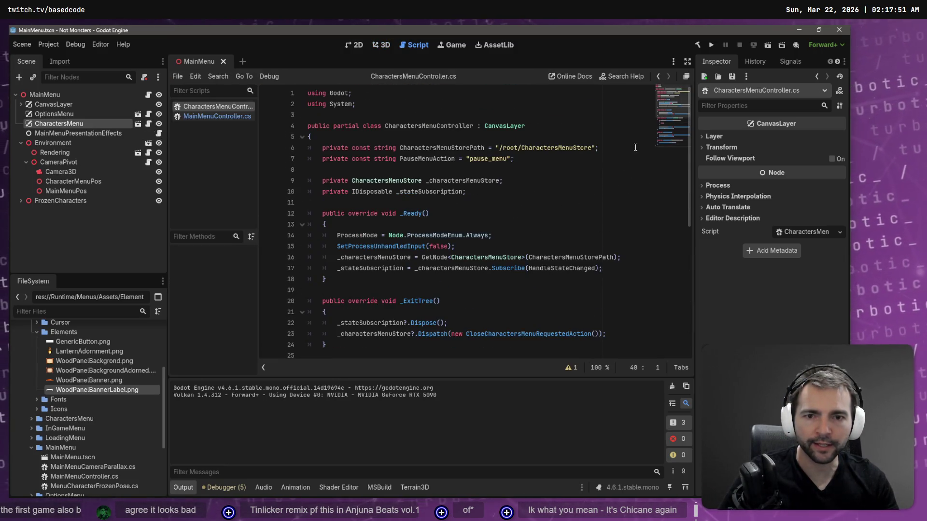
scroll(671, 104, "down", 3)
mouse_move(674, 115)
left_mouse_down()
mouse_move(677, 143)
mouse_move(679, 93)
left_mouse_up()
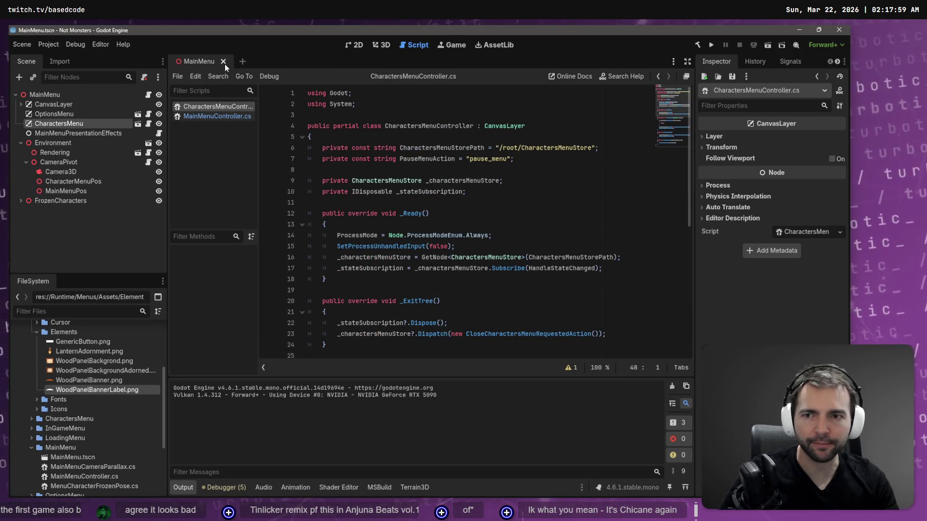
left_click(381, 44)
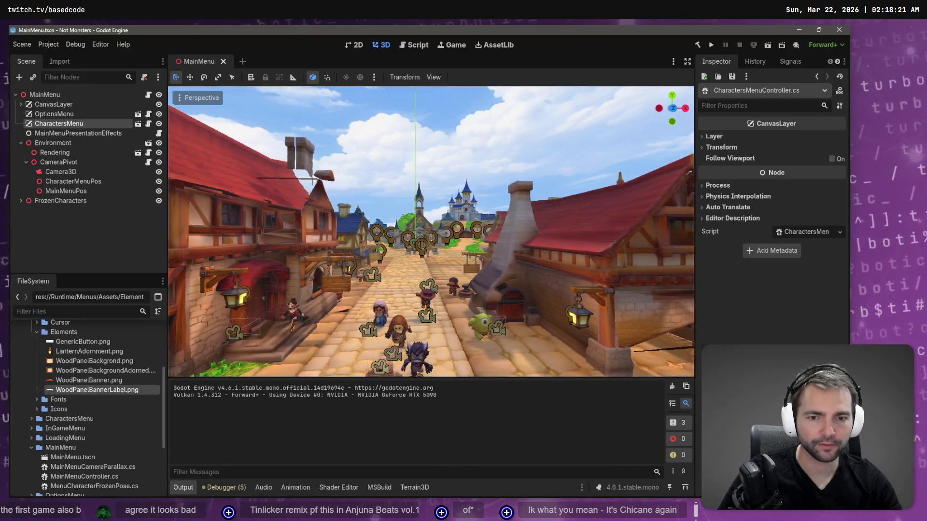
Switch to the VS Code Codex chat to check progress on the right-panel patch.
key("alt+Tab")
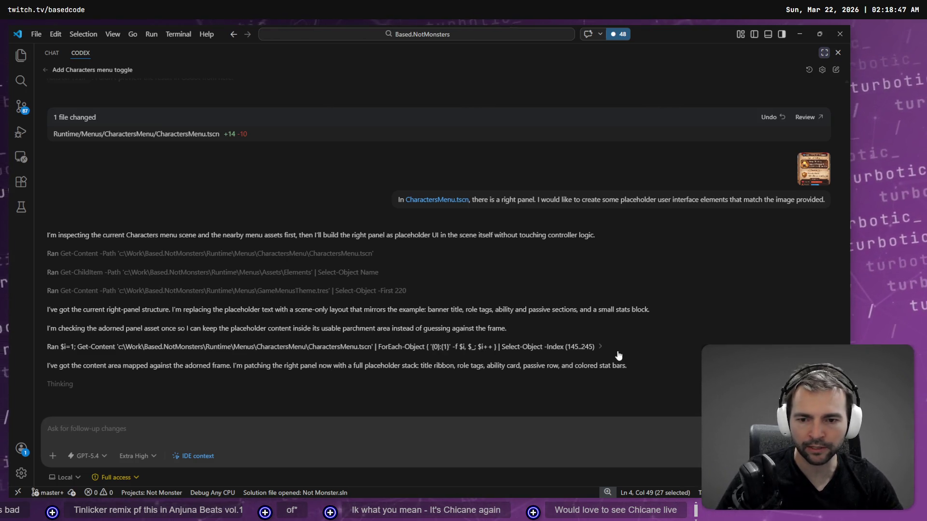
Compare Codex's in-progress right panel against the tldraw character-select mockup, ending back in Godot.
key("alt+Tab")
key("alt+Tab")
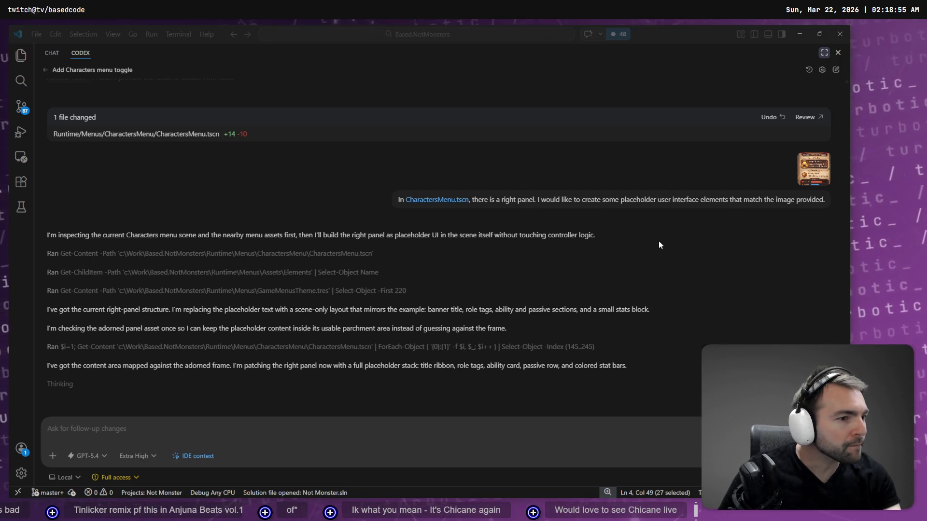
key("alt+Tab")
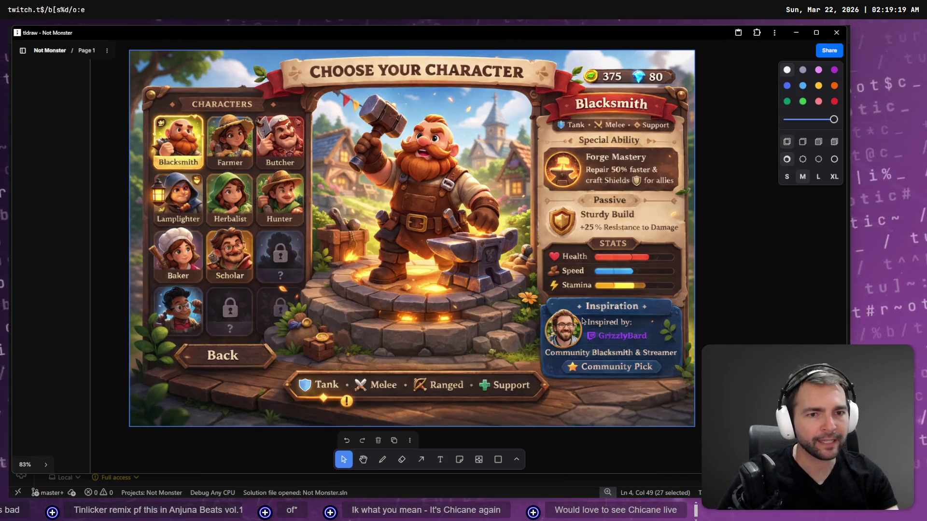
key("alt+Tab")
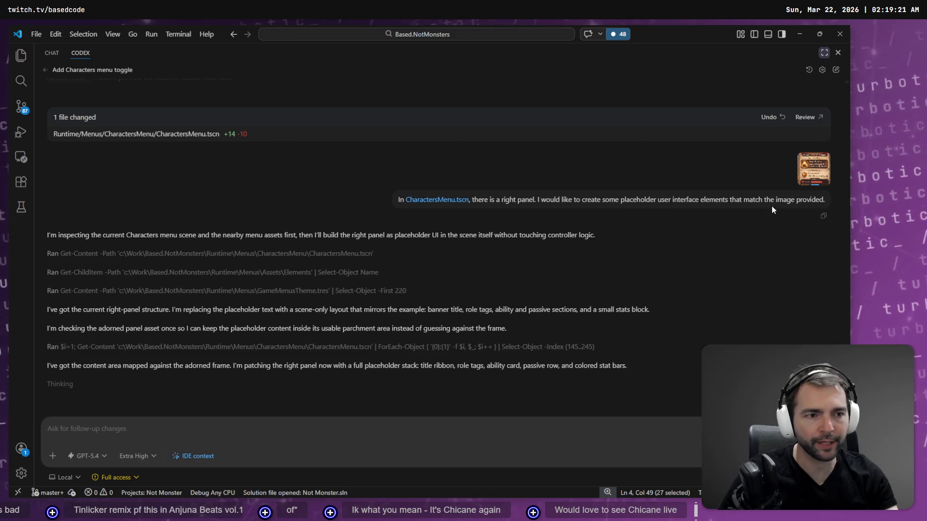
key("alt+Tab")
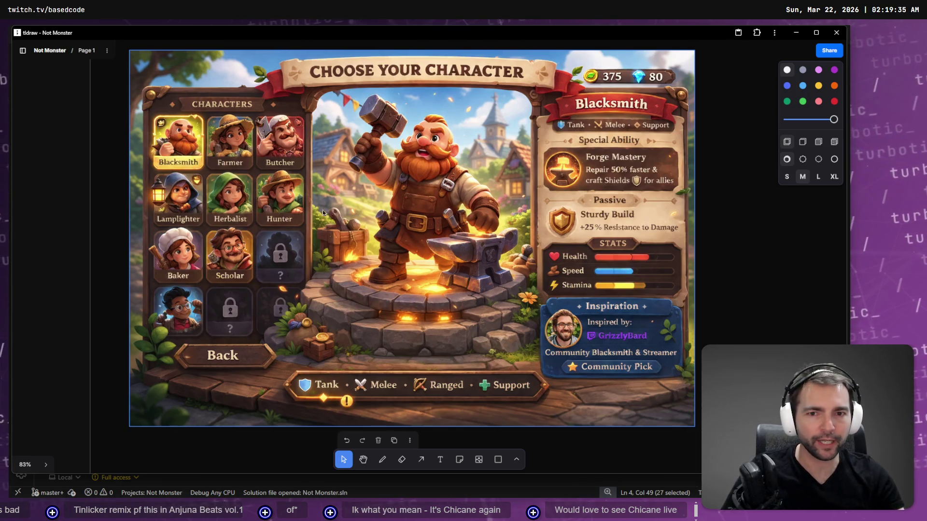
key("alt+Tab")
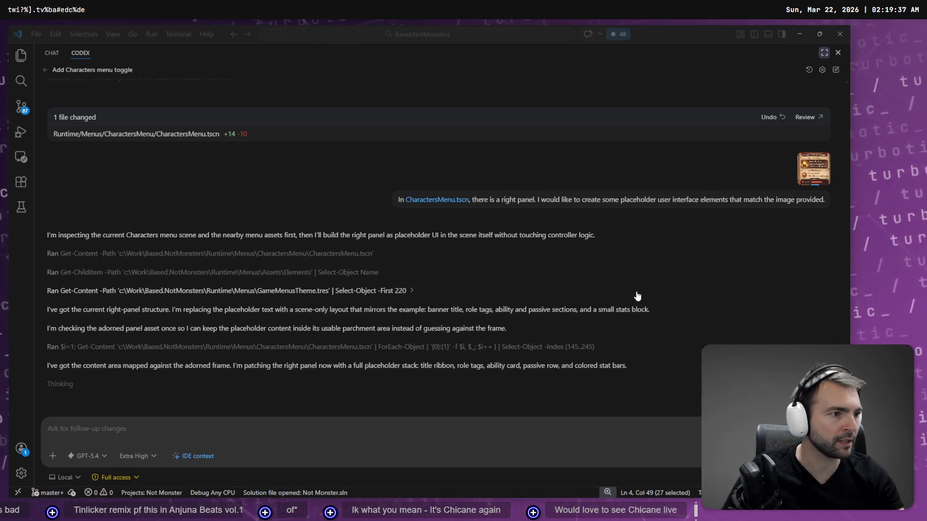
key("alt+Tab")
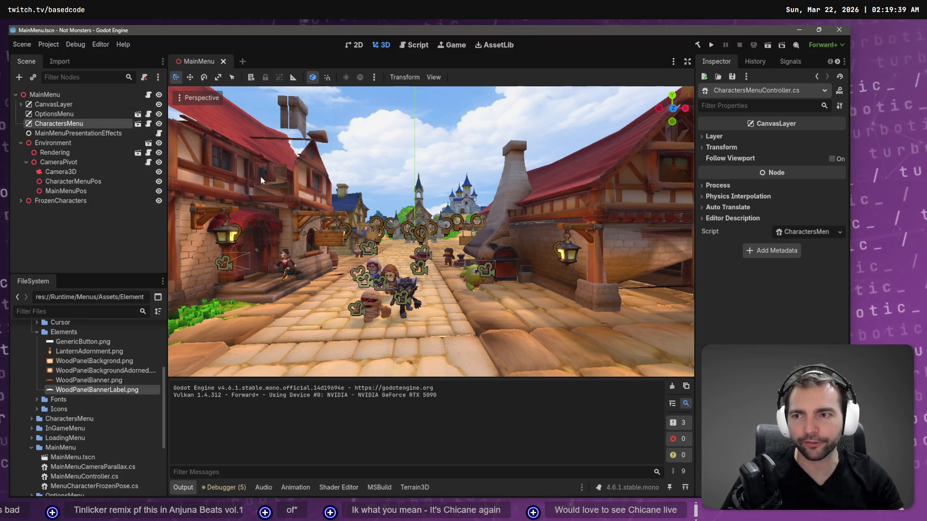
Glance at Codex and the mockup, fly the viewport camera to the king's platform, then check Codex.
key("alt+Tab")
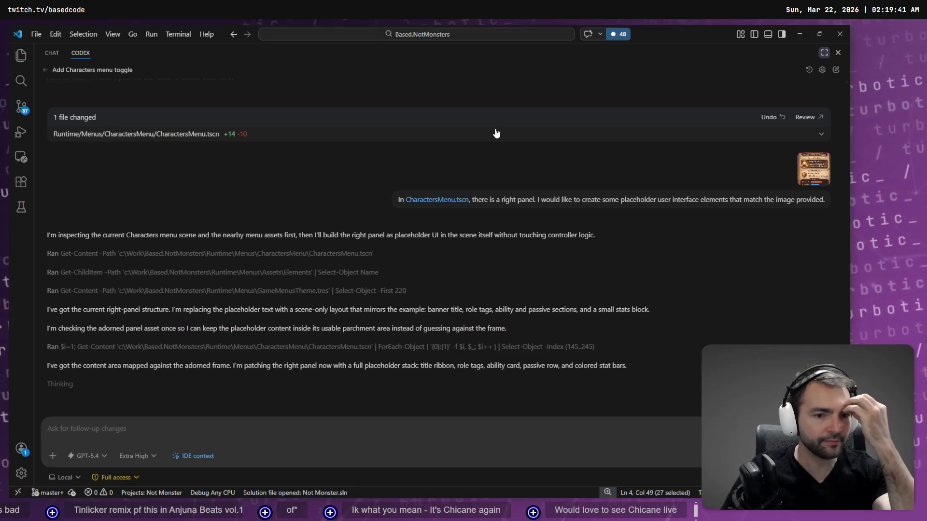
key("alt+Tab")
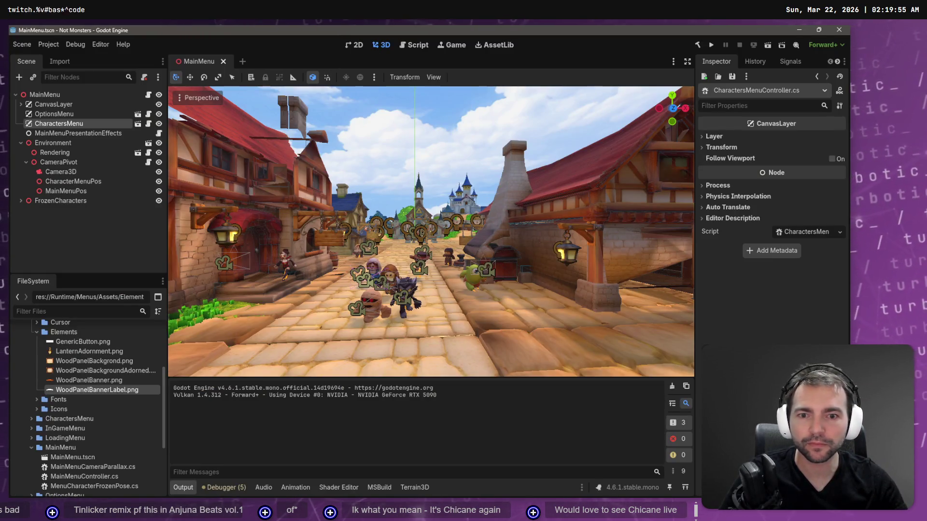
scroll(431, 232, "up", 5)
key("w")
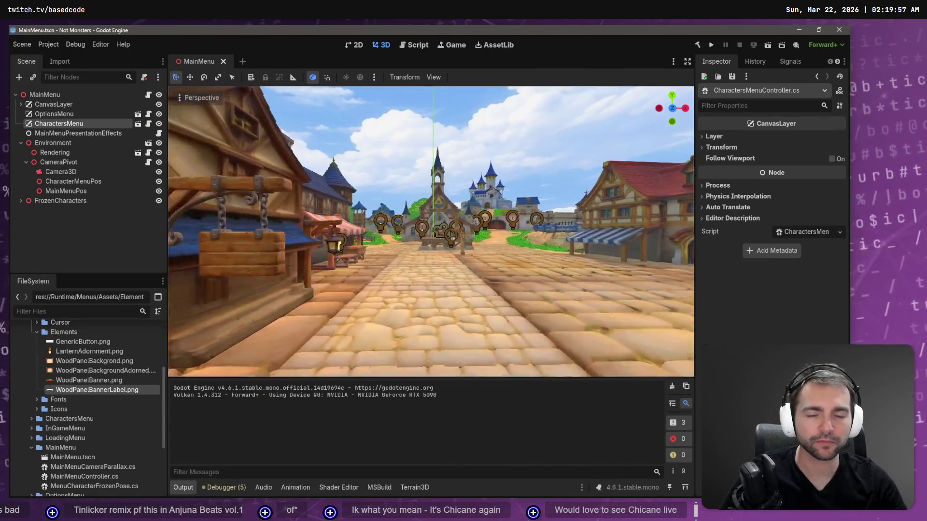
key("w")
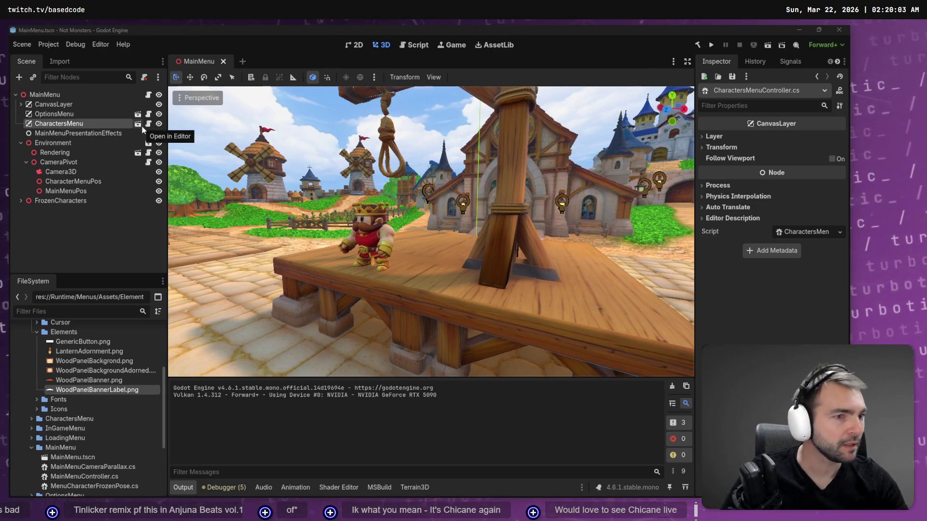
key("alt+Tab")
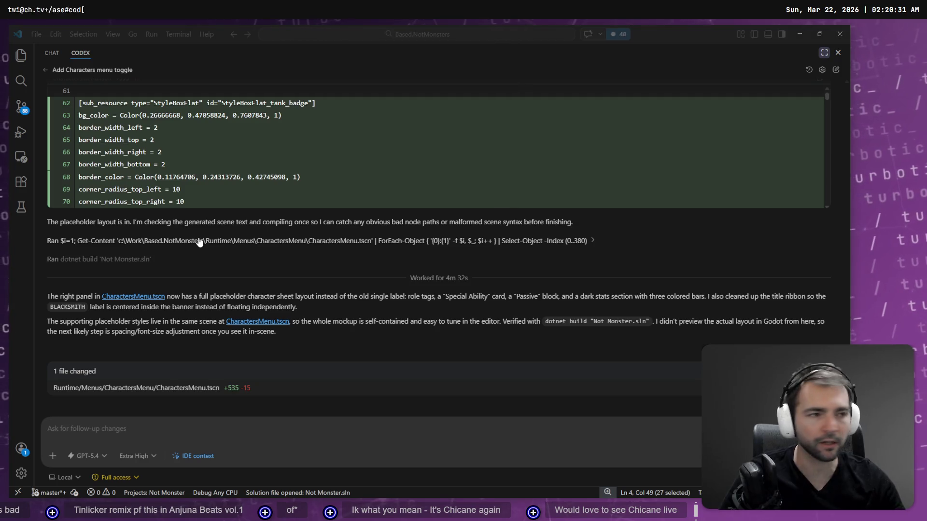
Return to the Godot editor and build and run the project with F5.
key("alt+Tab")
key("F5")
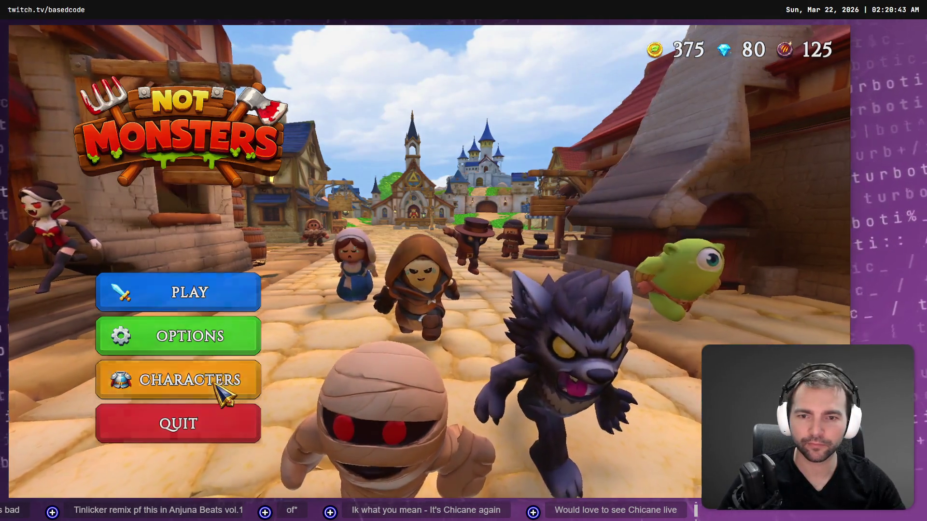
View the new Blacksmith character sheet in the running game, stop it, and bring up the tldraw mockup.
left_click(223, 389)
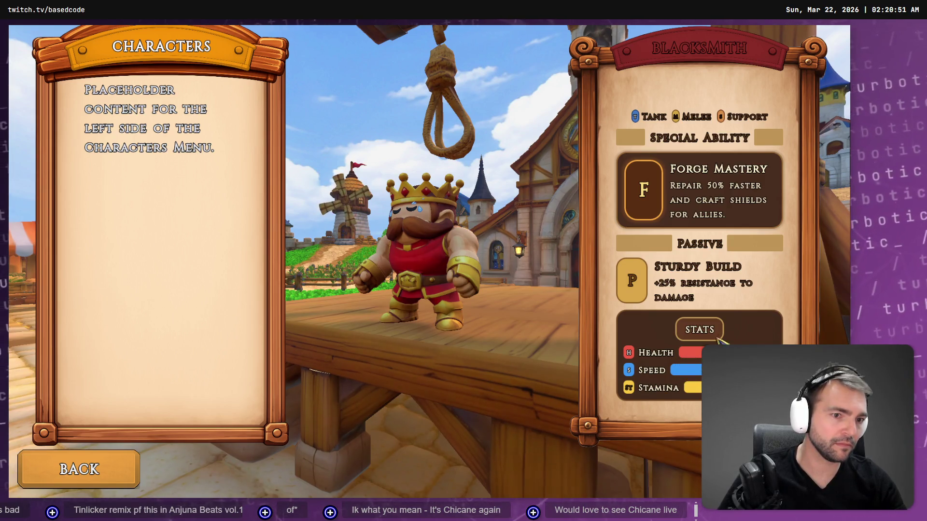
key("F8")
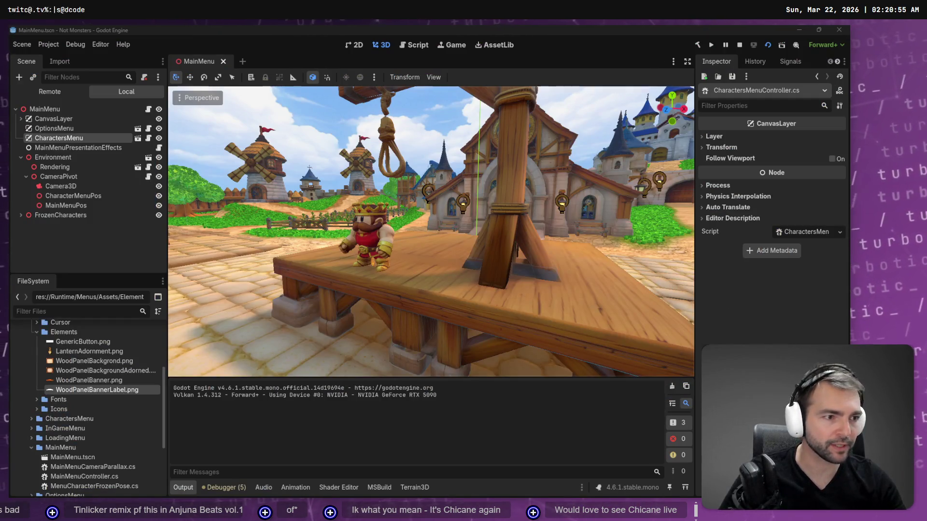
key("alt+Tab")
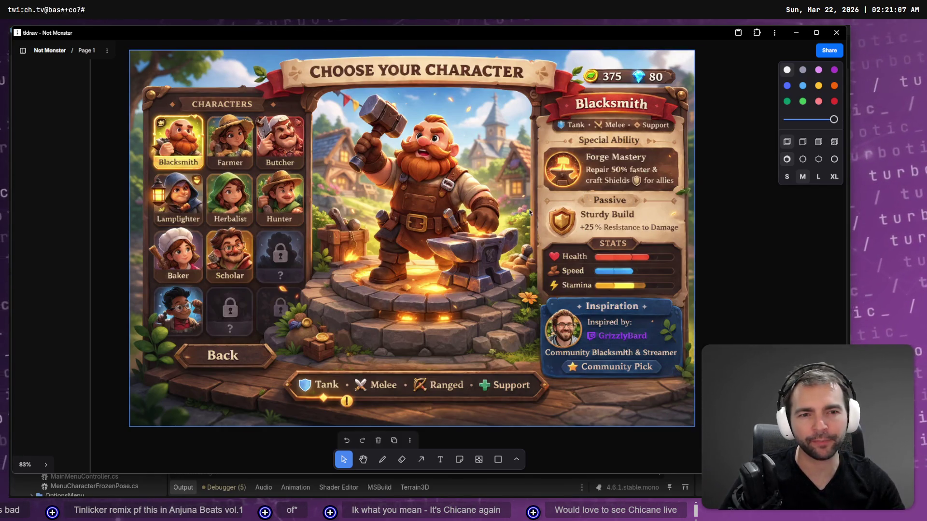
Compare with the mockup again, then rebuild and relaunch the game and open its Characters screen.
key("alt+Tab")
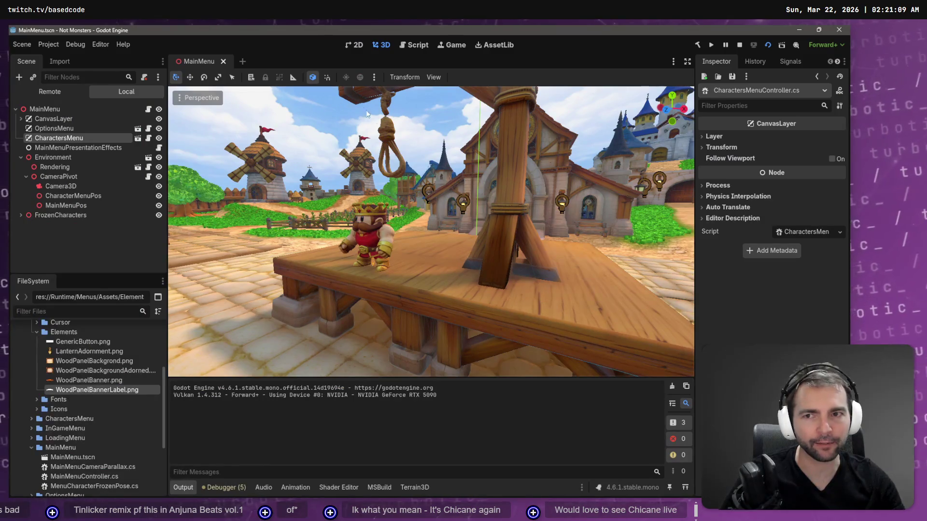
key("alt+Tab")
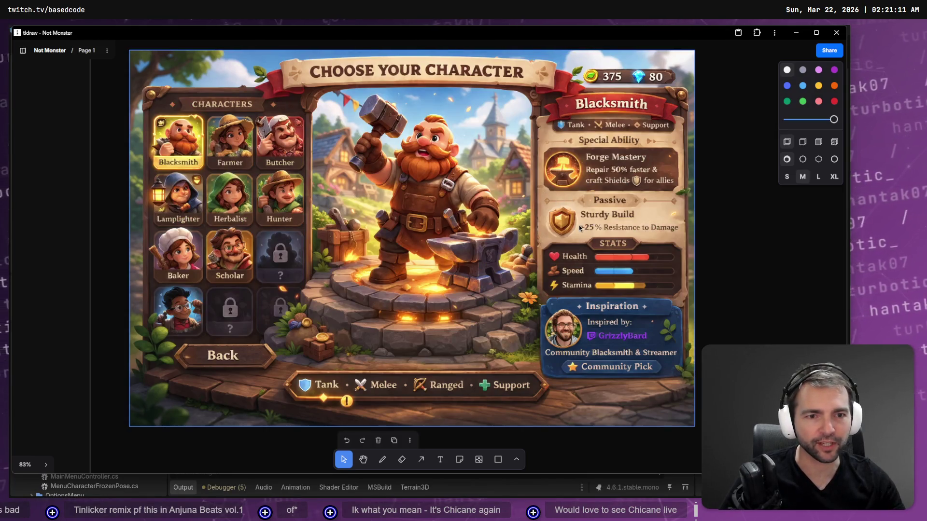
key("alt+Tab")
key("F5")
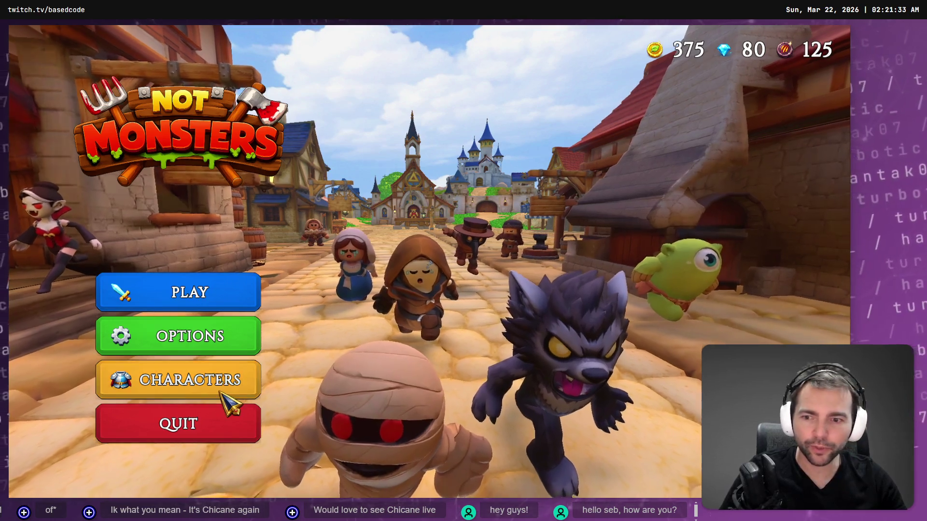
left_click(229, 397)
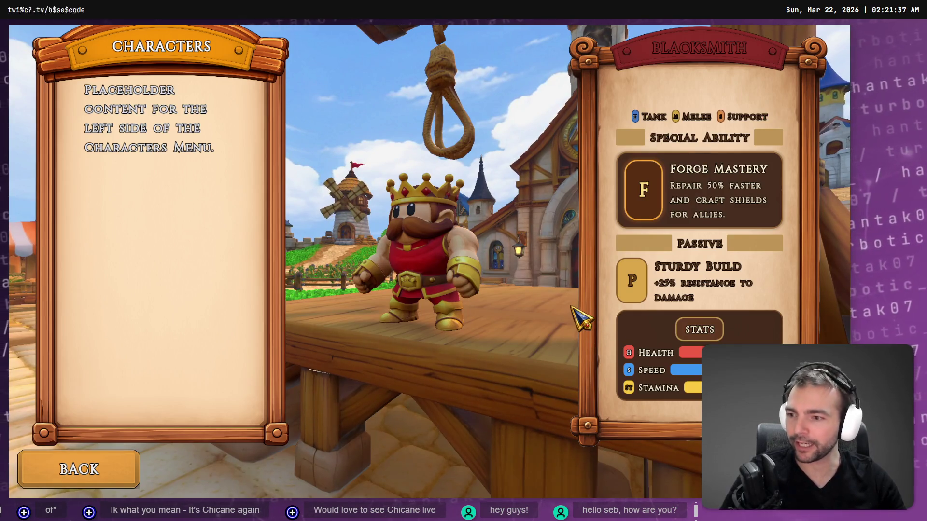
Switch back and forth between the main menu and Characters screen, reviewing the Blacksmith sheet.
left_click(46, 488)
left_click(220, 386)
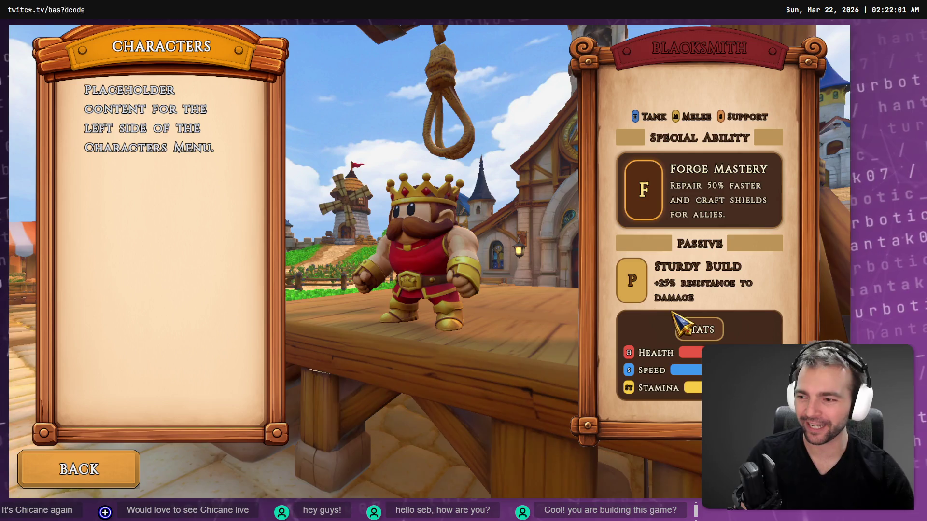
left_click(103, 472)
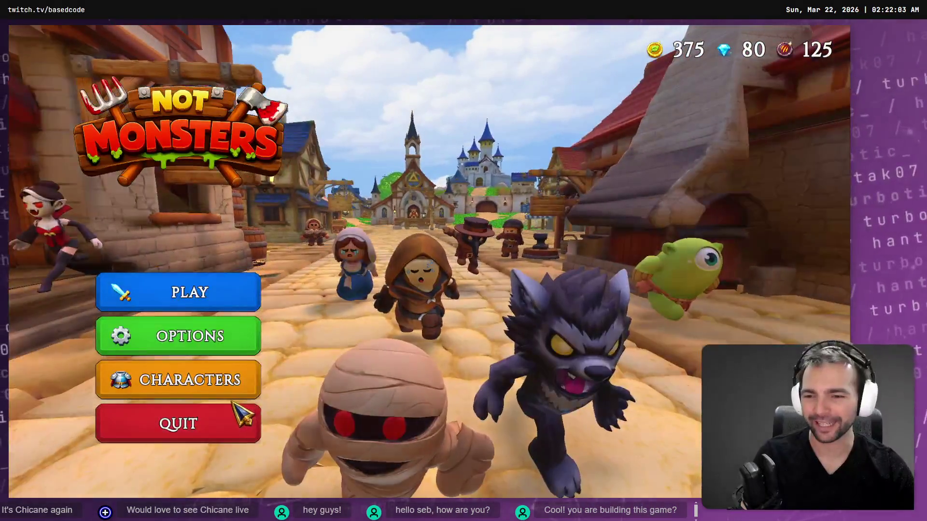
left_click(225, 382)
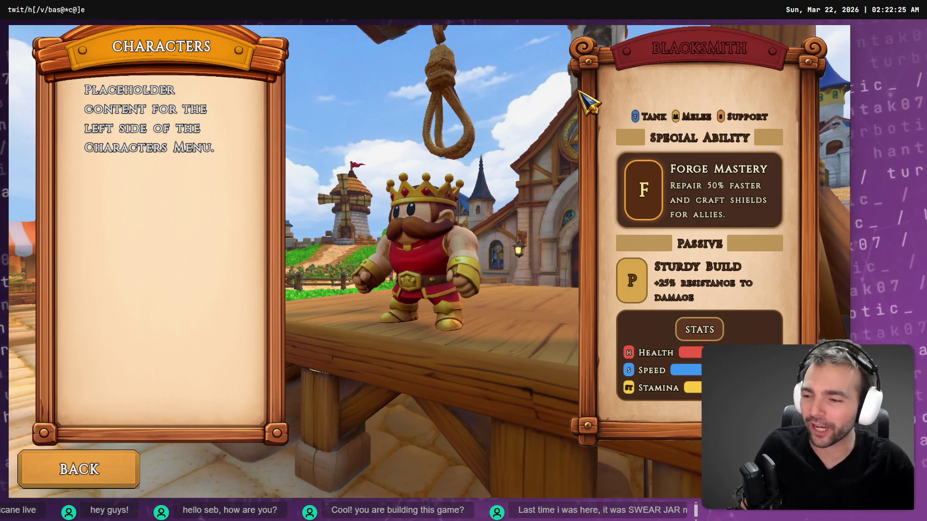
left_click(99, 454)
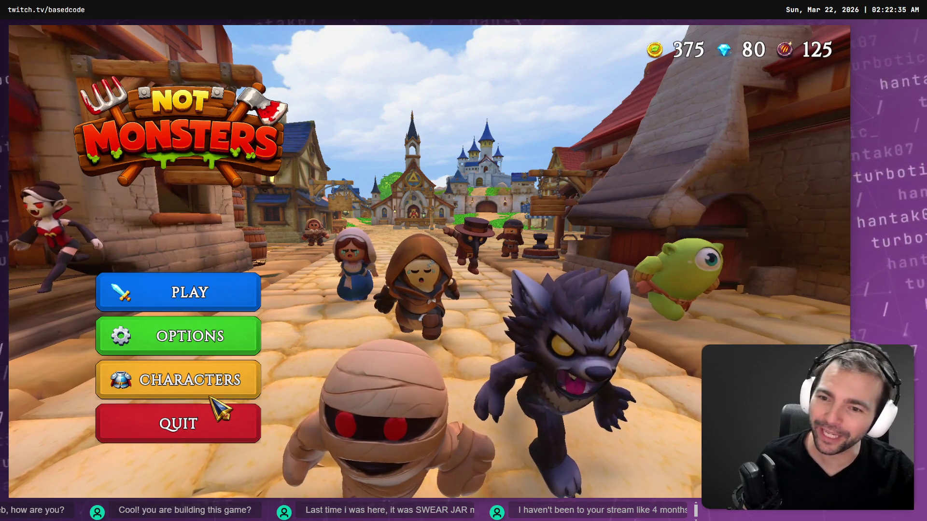
left_click(230, 379)
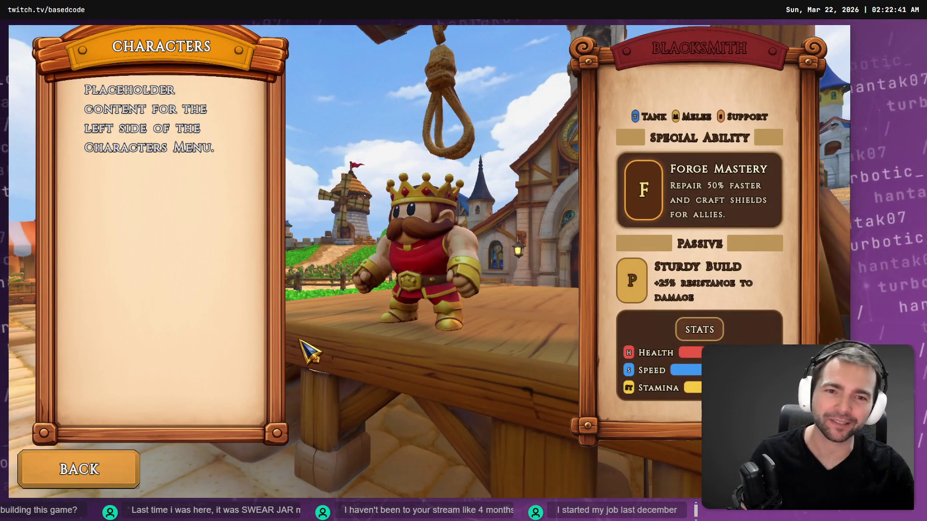
left_click(108, 475)
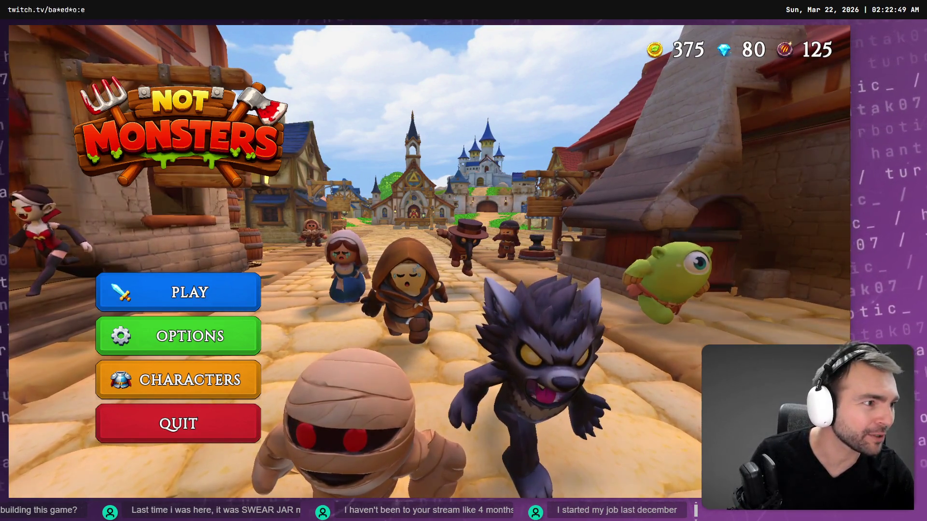
key("alt+Tab")
Zoom out over the tldraw mockups and settle on the Not Monsters logo board.
scroll(583, 205, "down", 3)
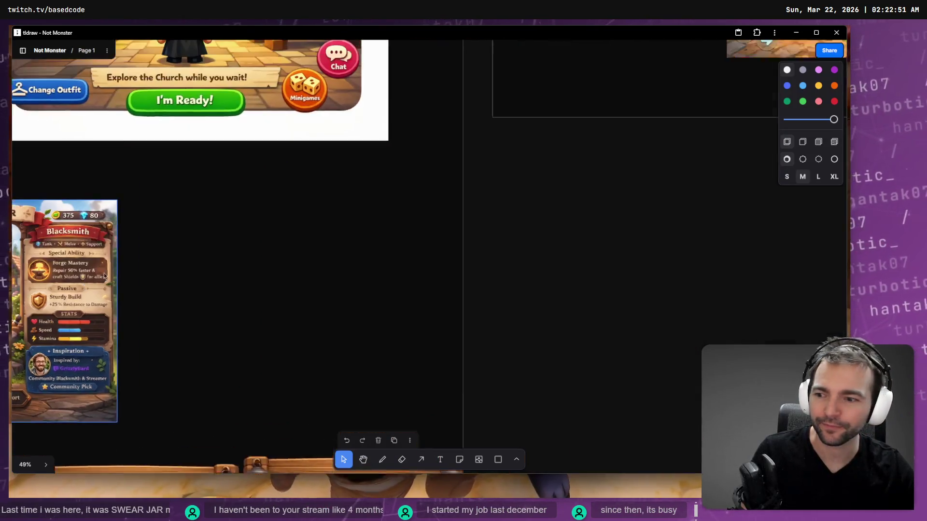
right_click(522, 306)
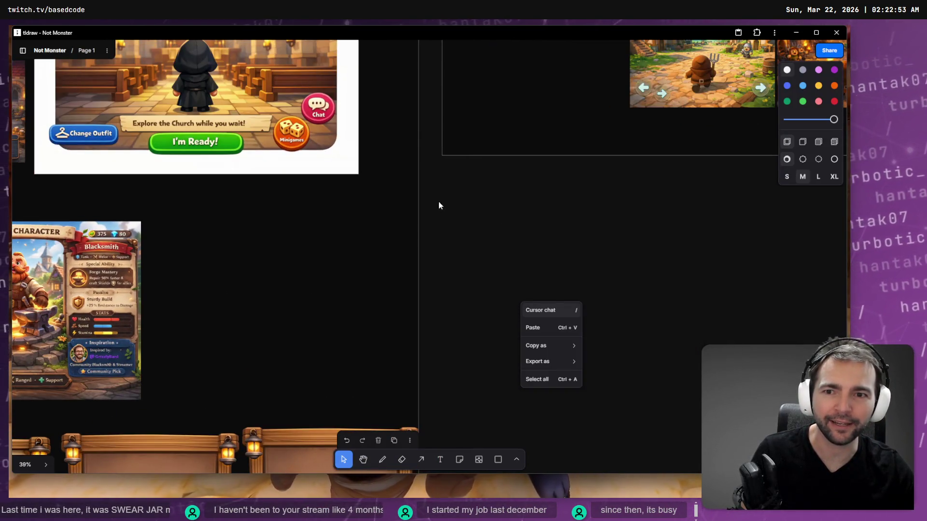
scroll(483, 227, "down", 5)
scroll(467, 236, "down", 1)
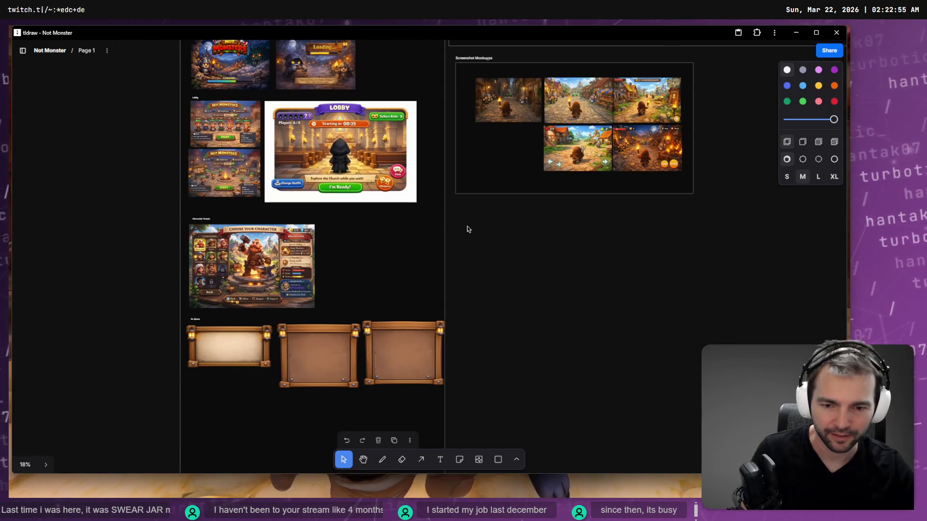
scroll(467, 229, "down", 2)
scroll(467, 229, "up", 2)
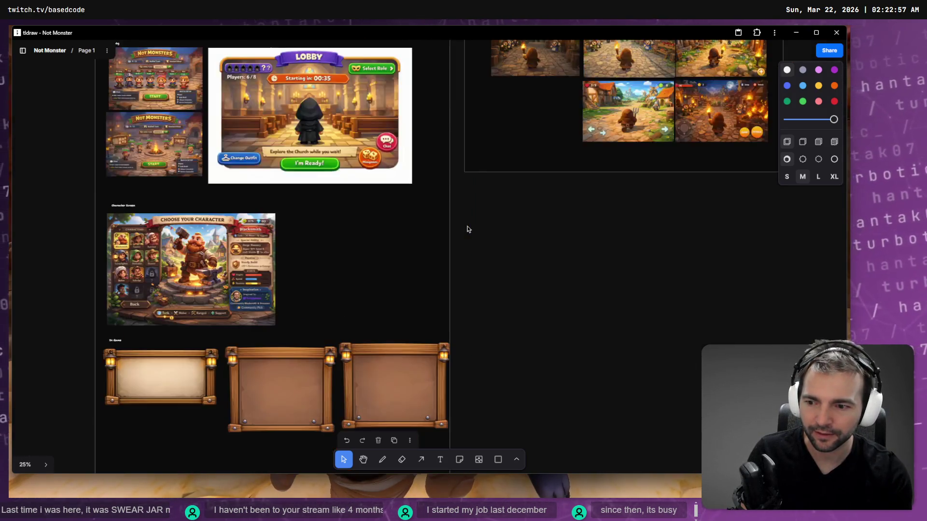
scroll(468, 229, "down", 4)
scroll(468, 229, "up", 5)
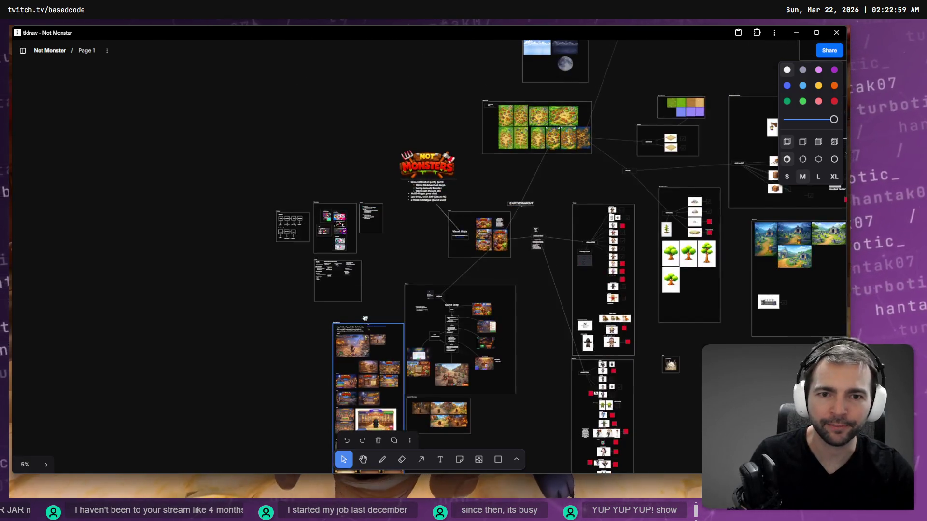
scroll(434, 123, "up", 2)
scroll(434, 124, "up", 5)
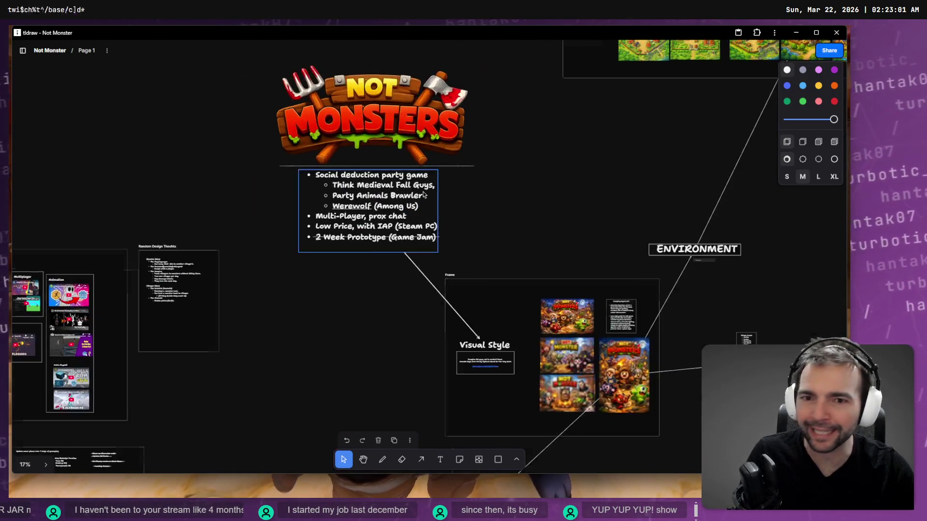
scroll(531, 231, "down", 2)
scroll(554, 224, "up", 1)
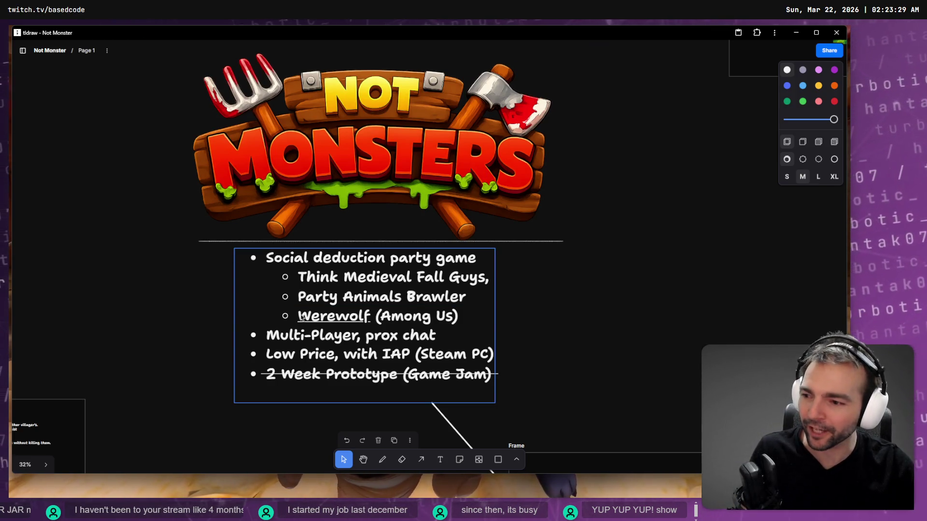
Select 'Werewolf' and 'Among Us' in the pitch bullets without editing, then start a match.
double_click(322, 312)
double_click(358, 311)
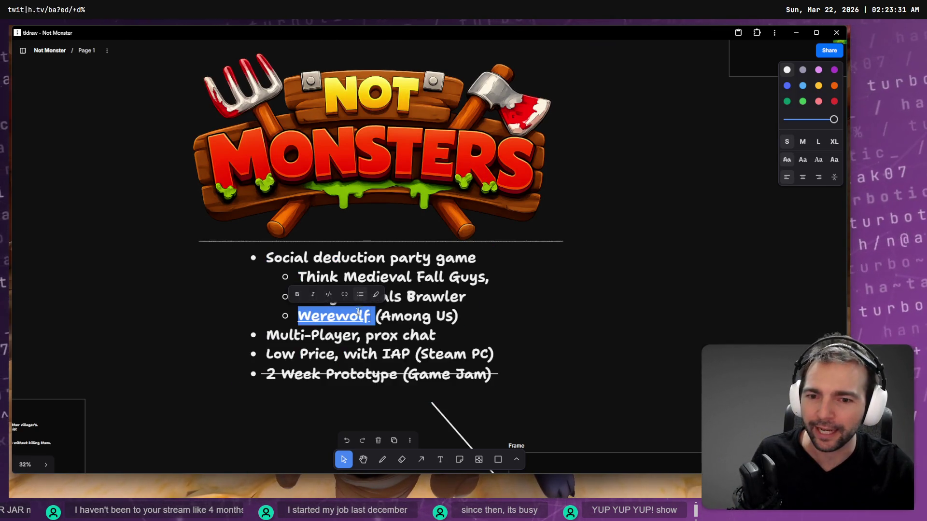
left_click_drag(381, 316, 452, 316)
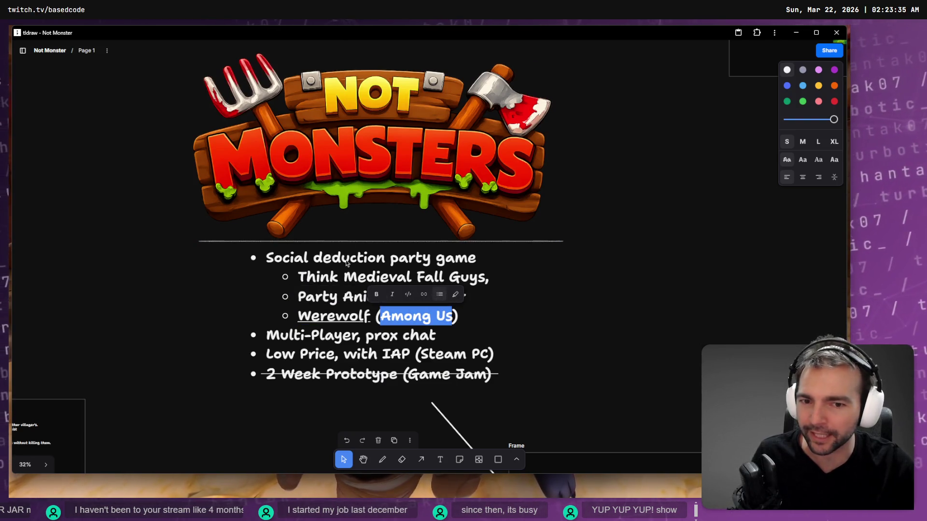
left_click(642, 305)
left_click(343, 340)
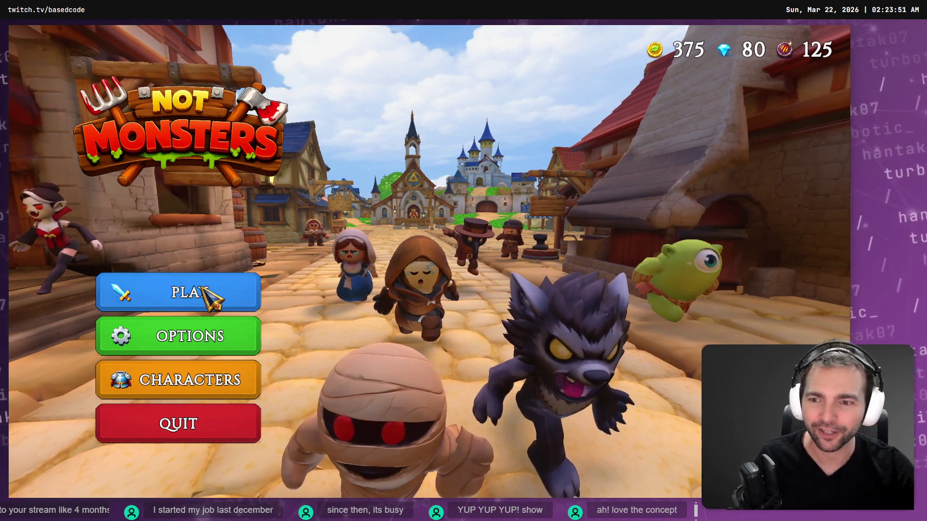
left_click(207, 294)
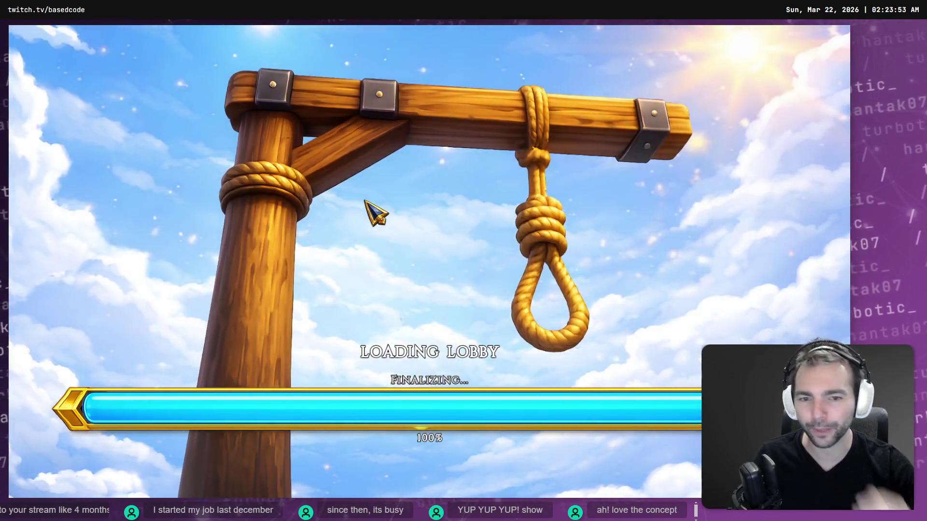
Walk the character around the lobby hall toward the hooded villagers, then leave the match.
key("w")
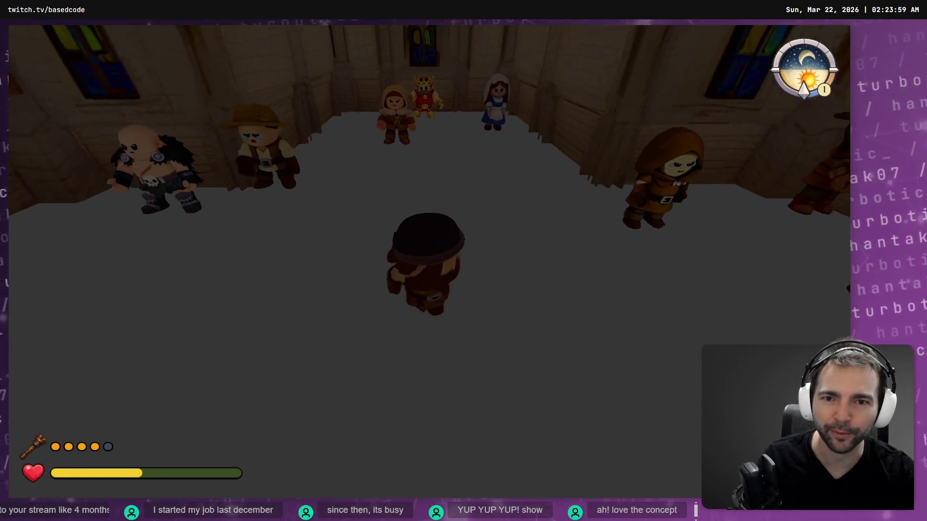
key("w")
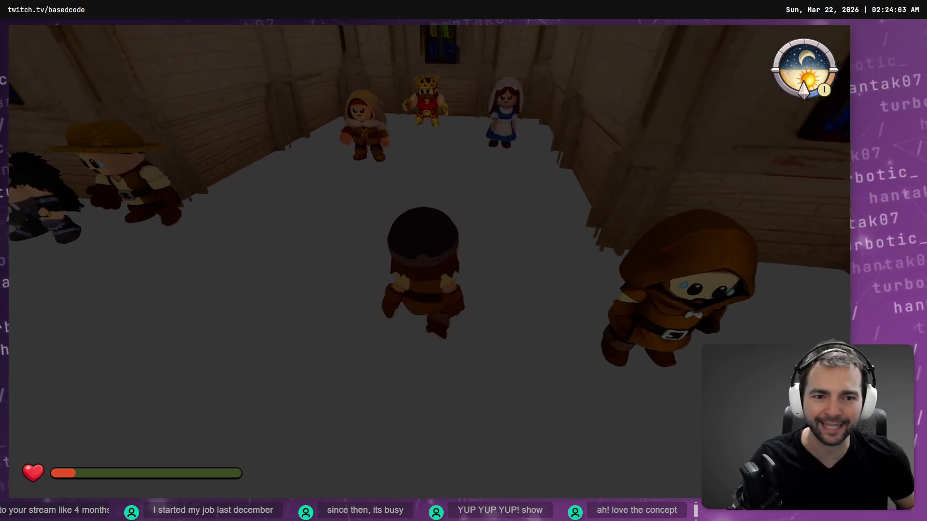
key("w")
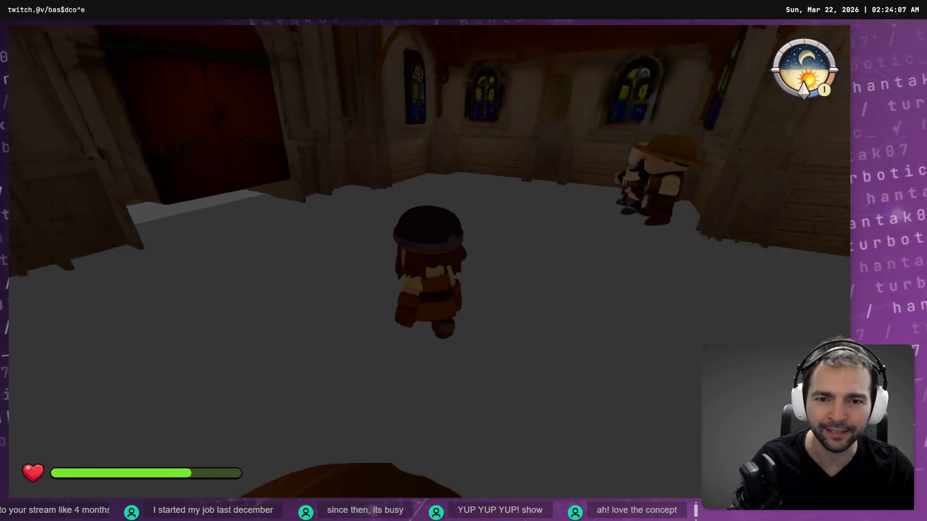
key("Escape")
left_click(461, 305)
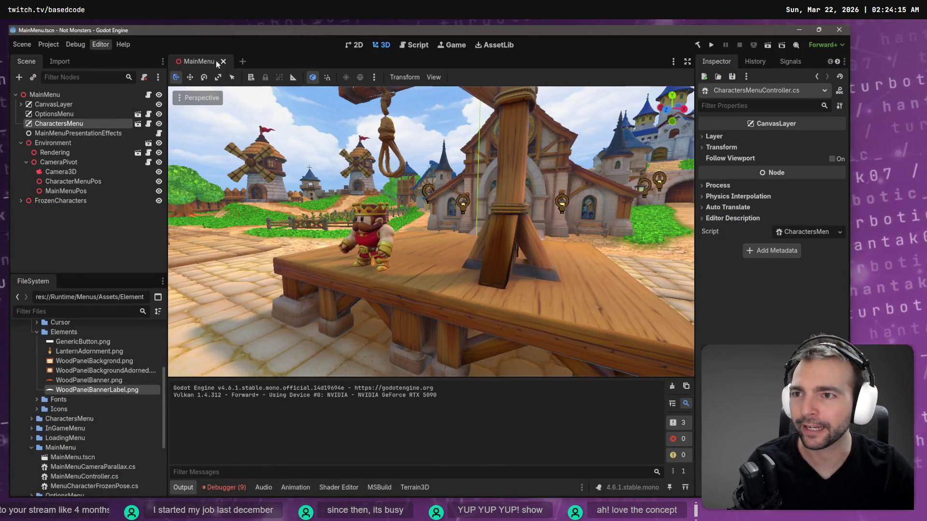
Filter the FileSystem dock for 'Main' and open Main.tscn.
left_click(67, 311)
type("Menu")
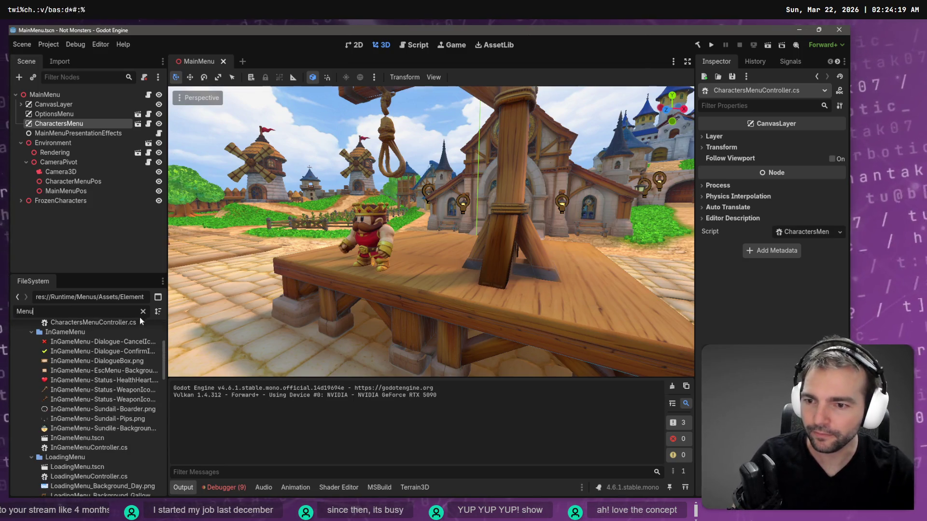
key("BackSpace")
key("BackSpace")
key("BackSpace")
type("ain")
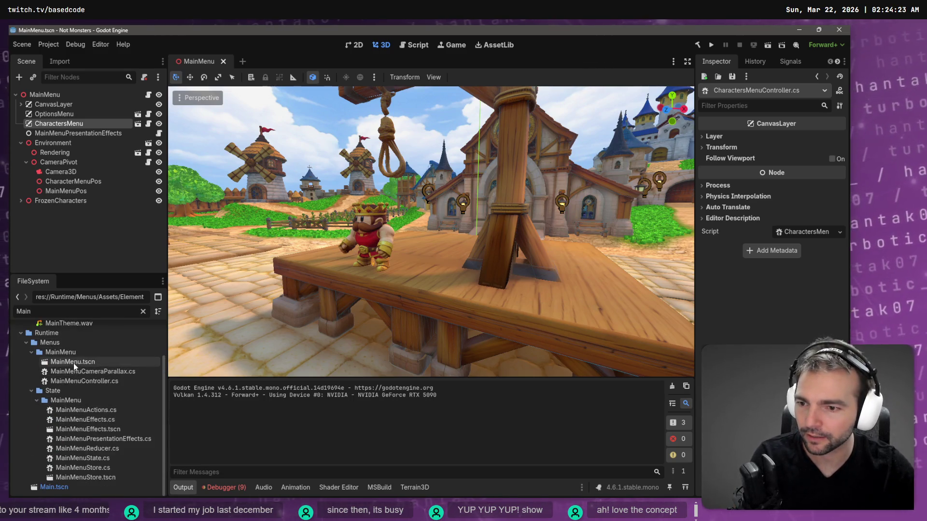
double_click(58, 486)
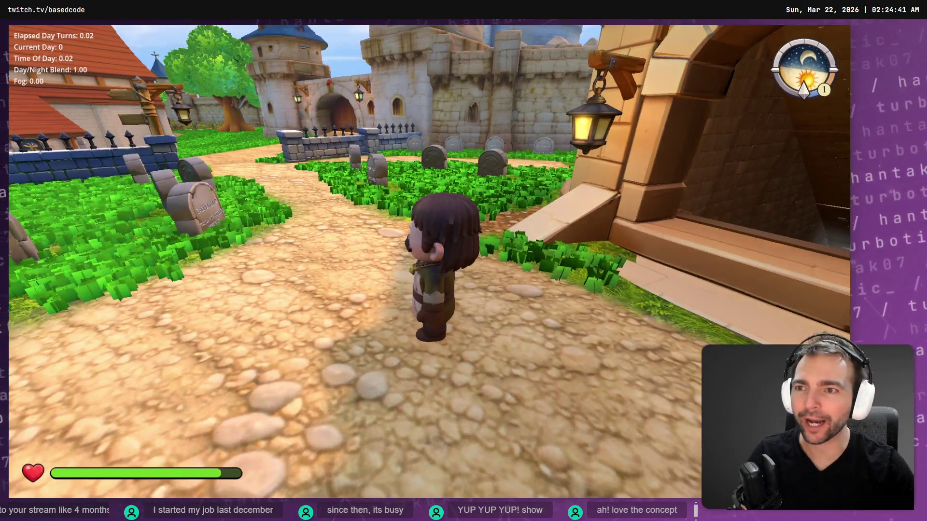
Walk the wolf along the path, become the blacksmith at the anvil, and explore the gravestones.
key("w")
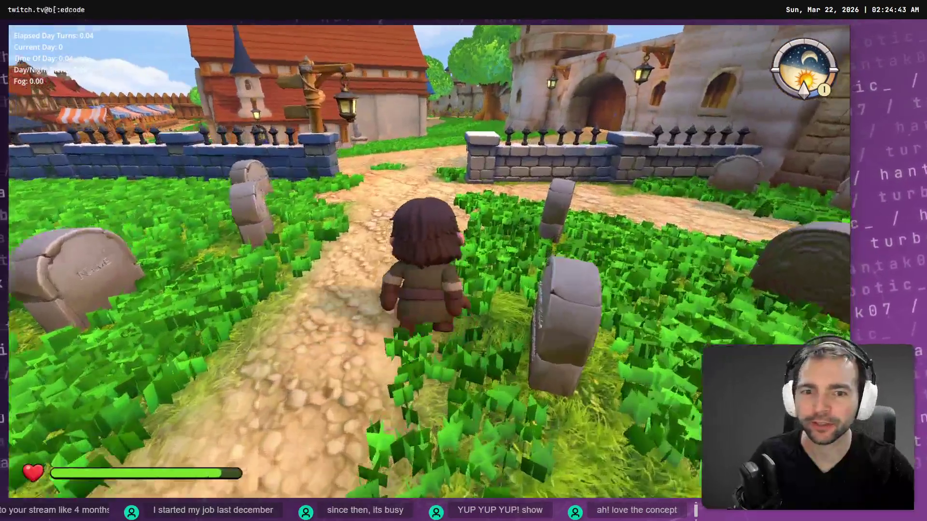
key("s")
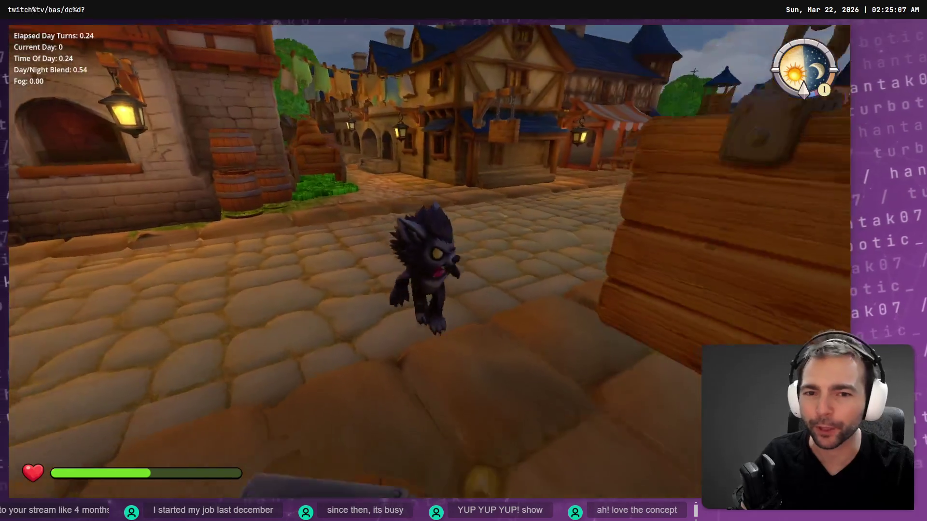
key("e")
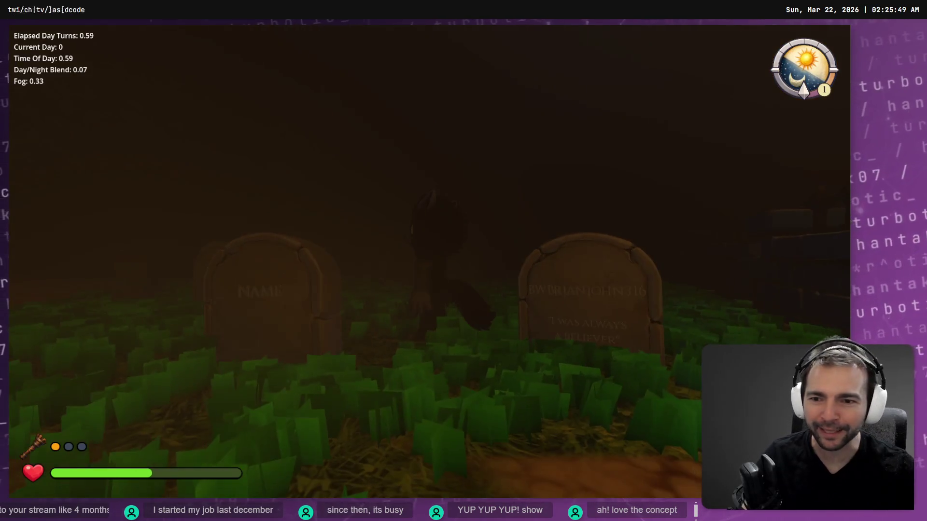
key("1")
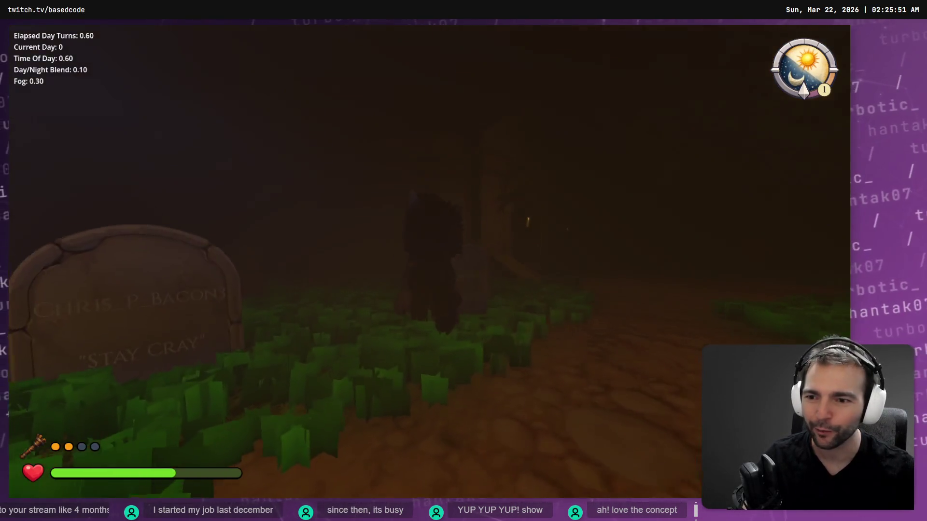
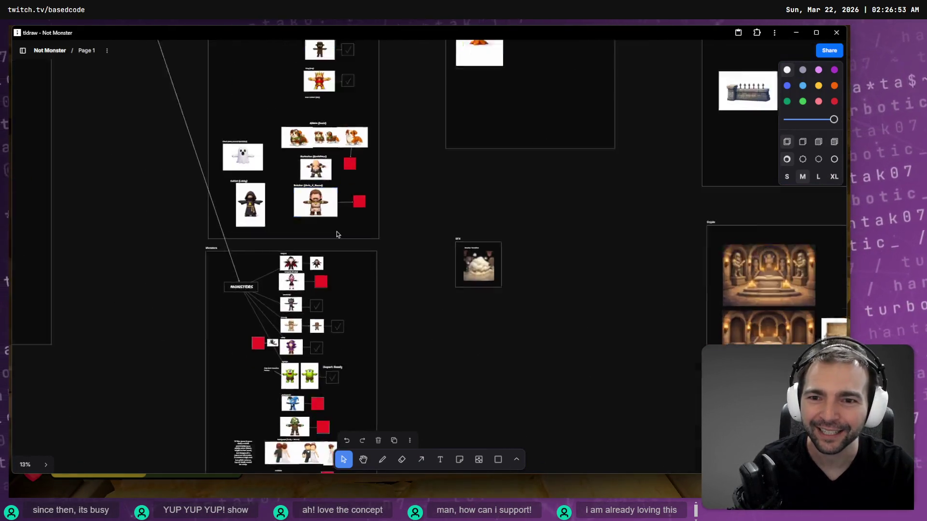
Scroll through the Not Monster tldraw board to review each character section.
scroll(359, 219, "up", 10)
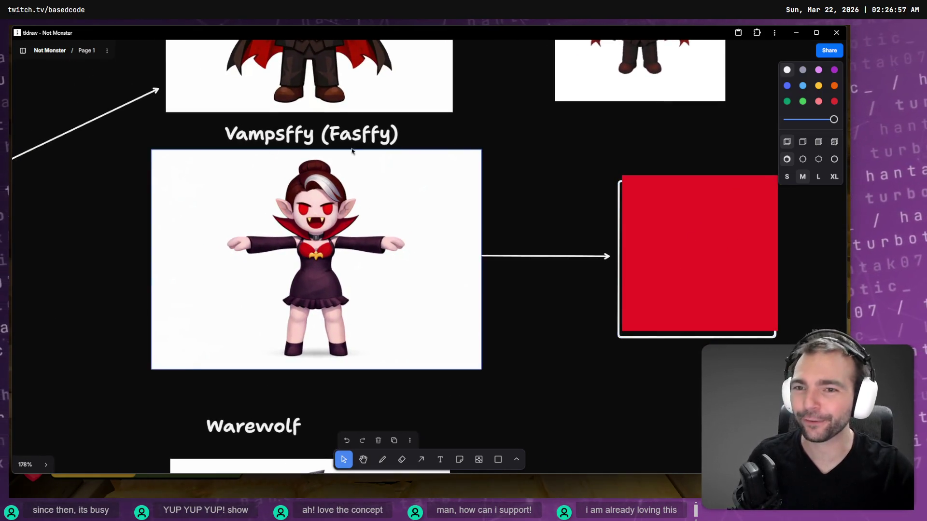
scroll(599, 261, "down", 5)
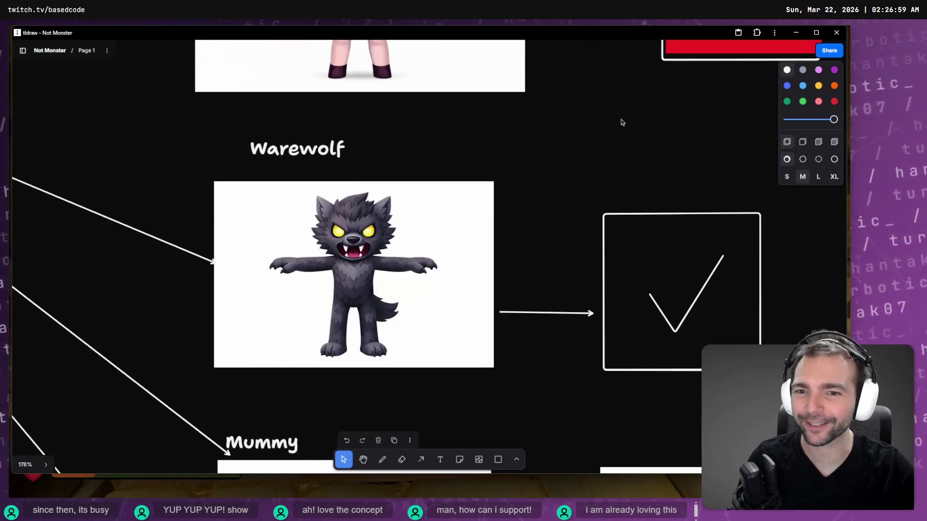
scroll(579, 319, "down", 8)
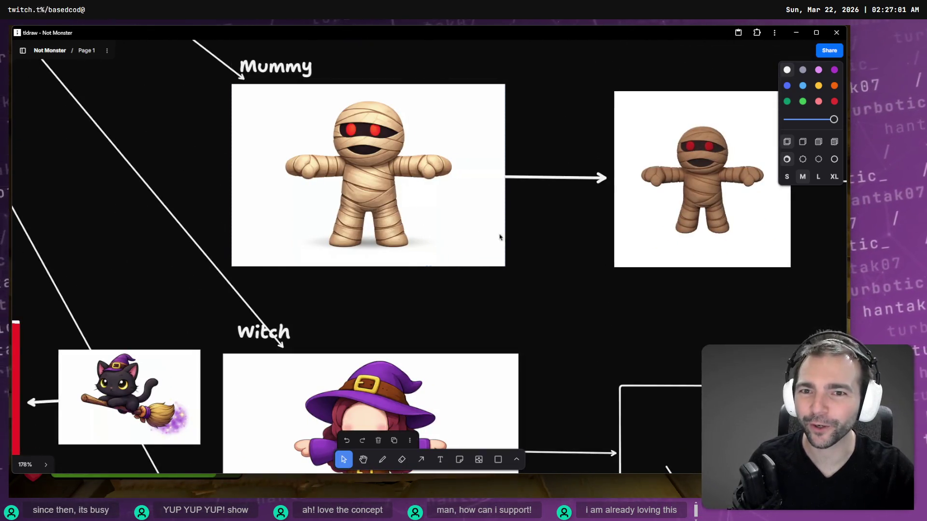
scroll(263, 313, "down", 5)
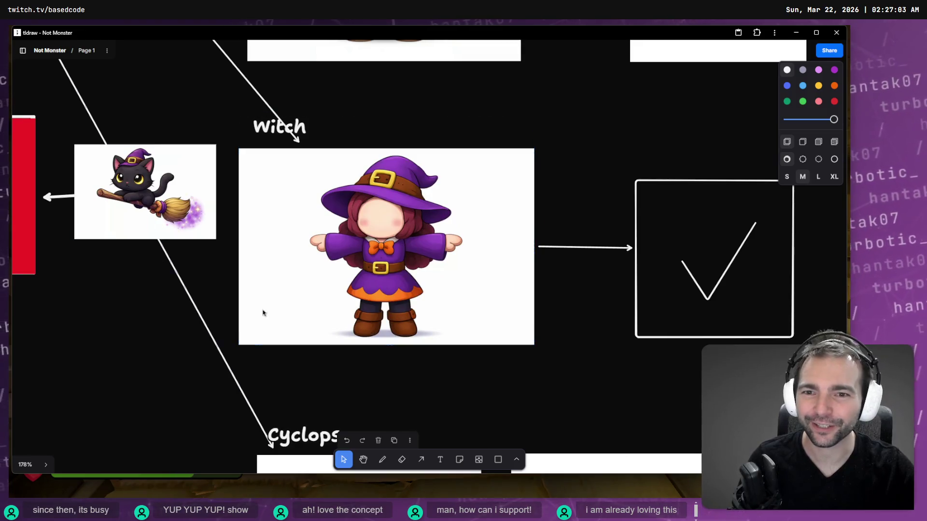
scroll(263, 312, "down", 5)
scroll(232, 290, "down", 8)
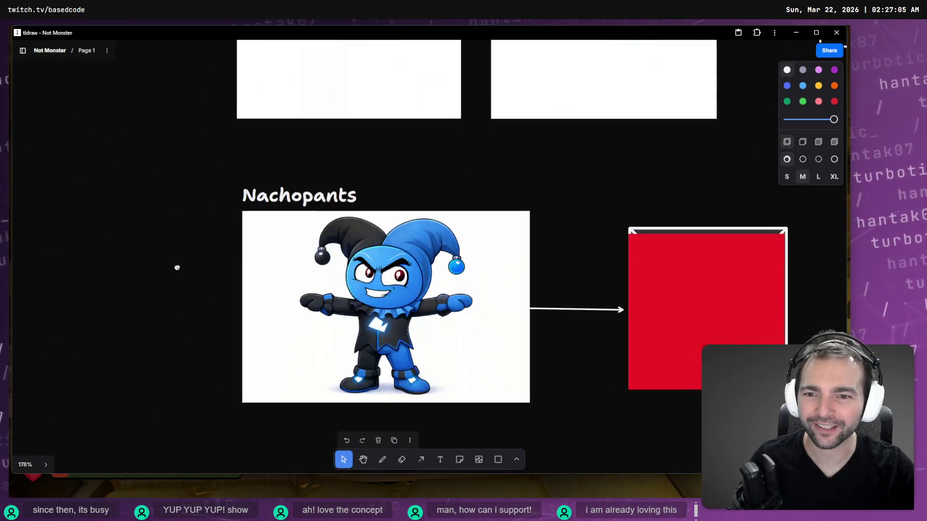
scroll(177, 268, "down", 5)
scroll(198, 381, "up", 3)
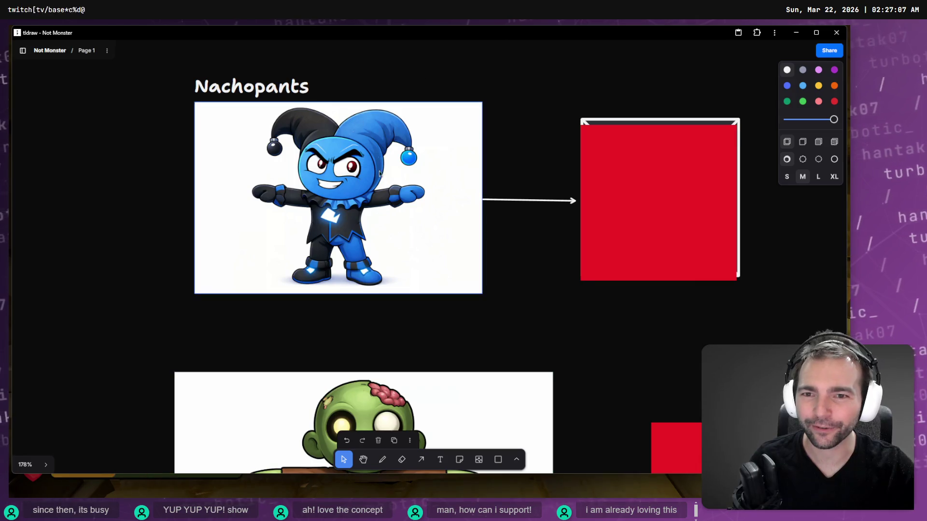
scroll(523, 269, "down", 5)
scroll(528, 238, "left", 1)
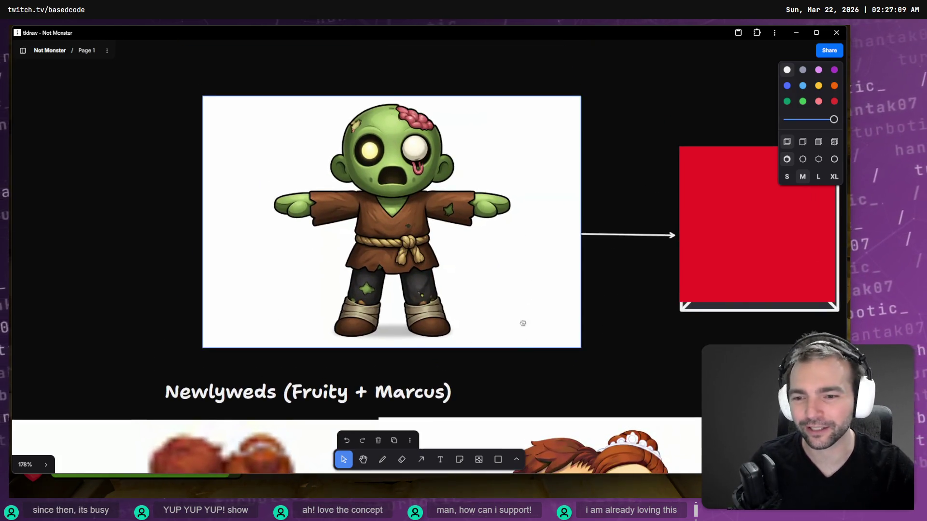
scroll(523, 323, "down", 5)
scroll(434, 265, "right", 5)
scroll(387, 217, "left", 4)
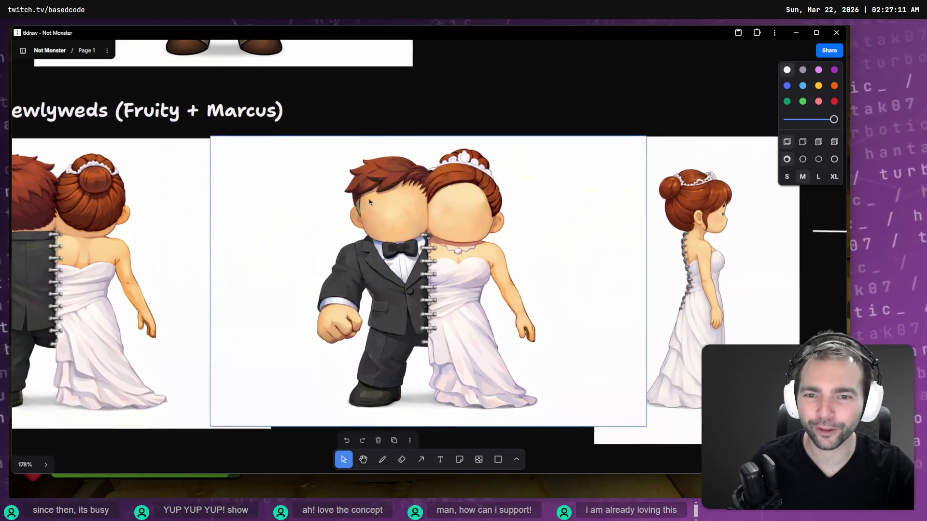
scroll(362, 251, "left", 1)
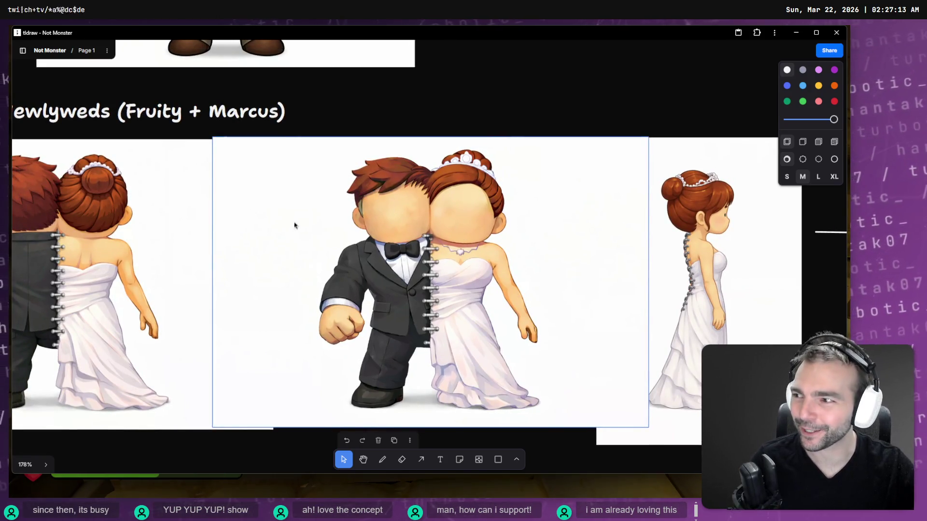
scroll(325, 289, "down", 10)
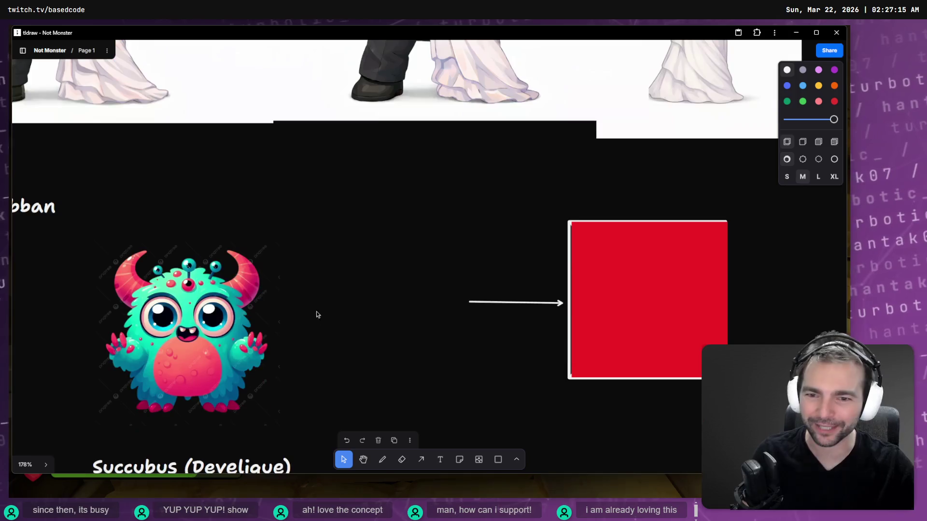
scroll(378, 273, "left", 3)
scroll(309, 316, "down", 5)
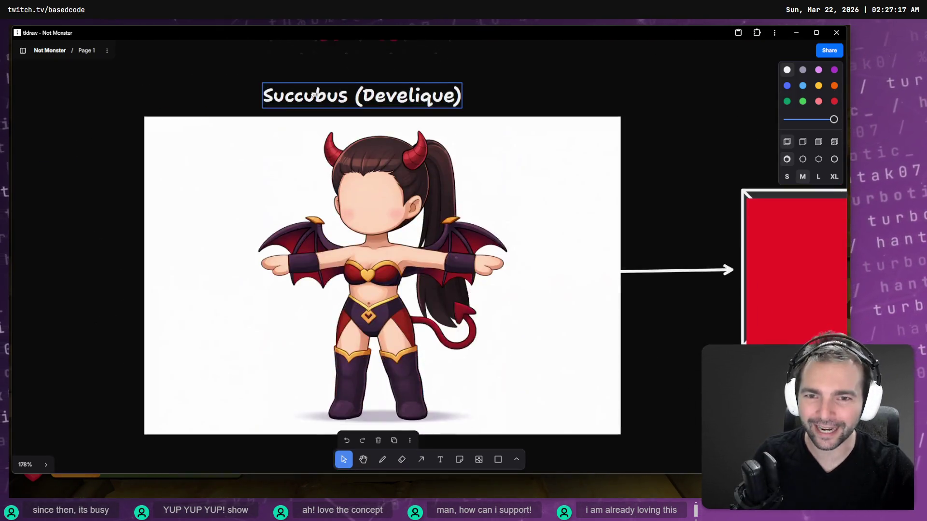
scroll(250, 255, "up", 6)
scroll(419, 166, "down", 5)
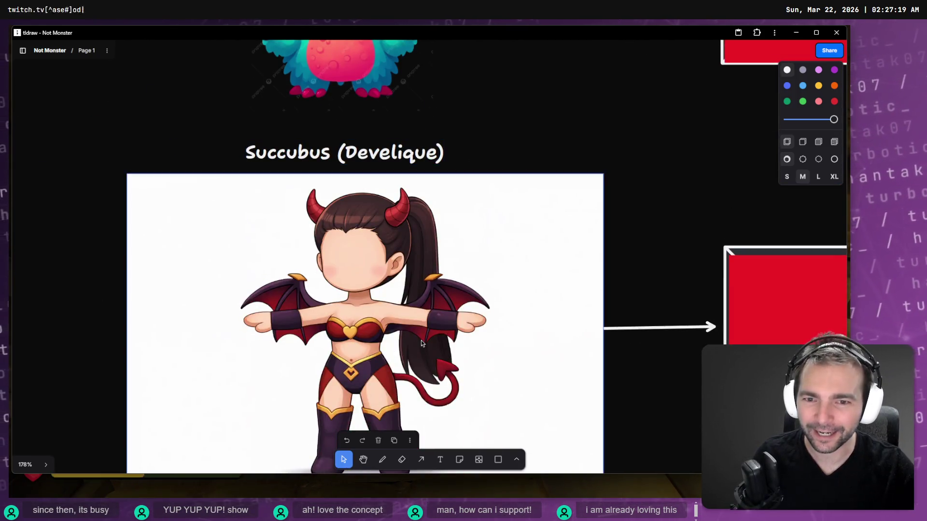
scroll(419, 166, "down", 8)
scroll(415, 159, "down", 10)
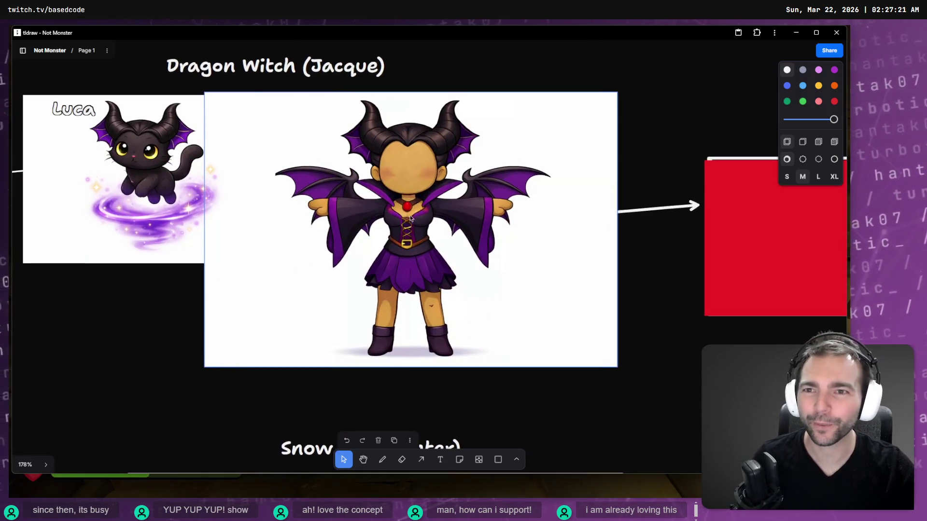
scroll(452, 235, "down", 10)
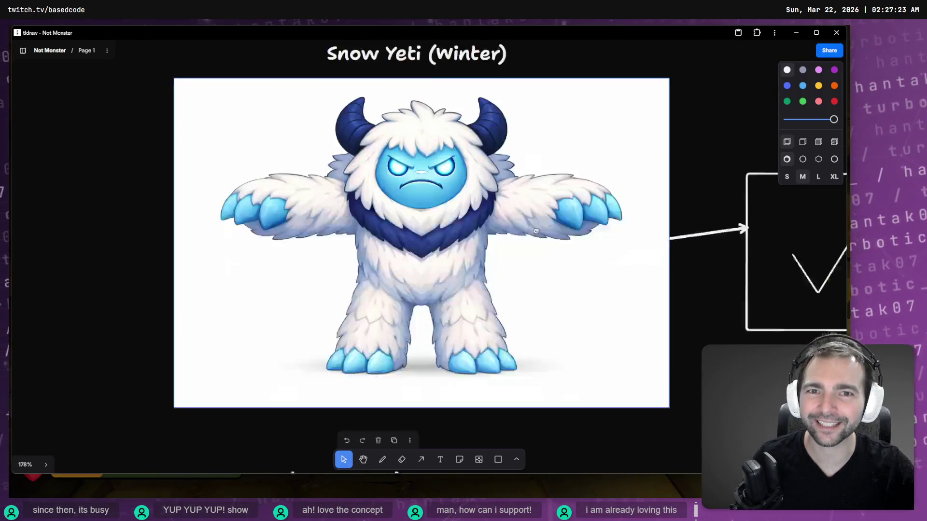
scroll(559, 187, "down", 10)
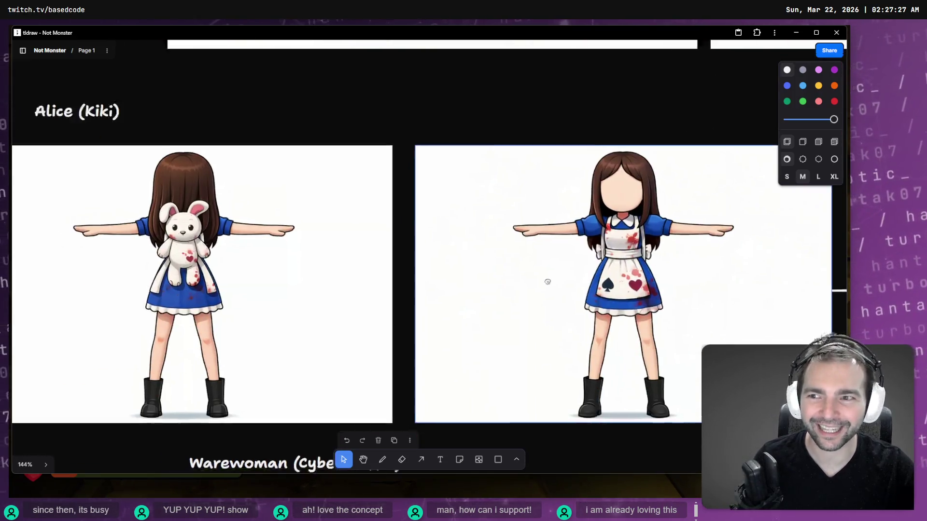
Pan the board to the Alice (Kiki) and Warewoman images.
mouse_move(547, 282)
left_mouse_down()
mouse_move(687, 289)
mouse_move(567, 253)
left_mouse_up()
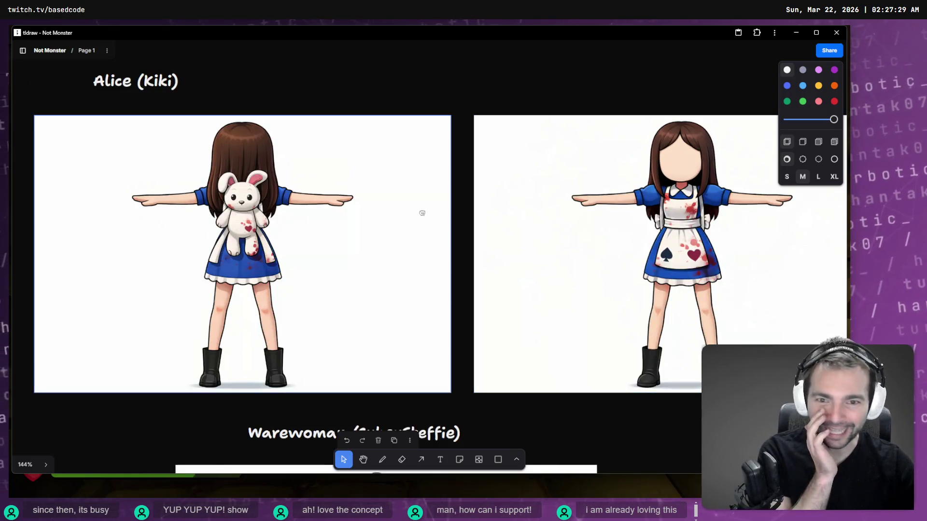
scroll(425, 212, "down", 5)
scroll(451, 209, "up", 5)
scroll(451, 388, "up", 5)
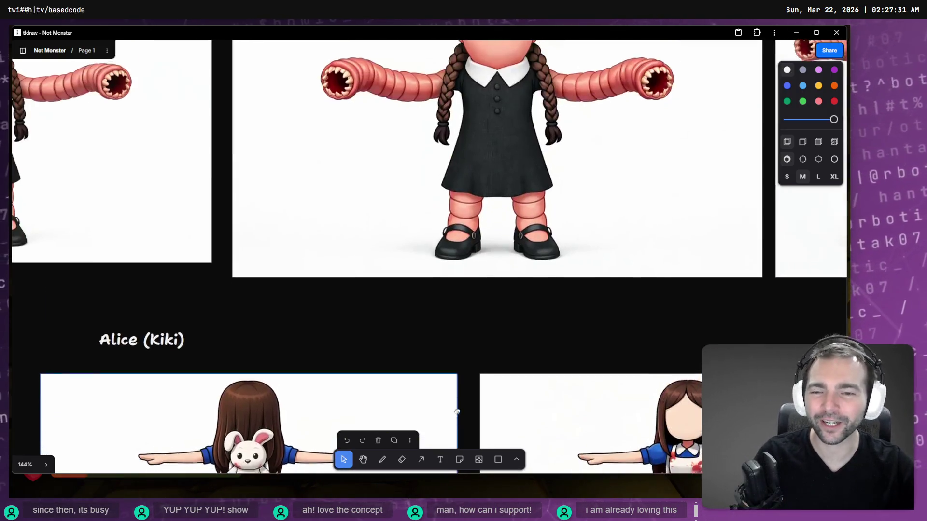
scroll(452, 387, "down", 5)
scroll(451, 388, "down", 5)
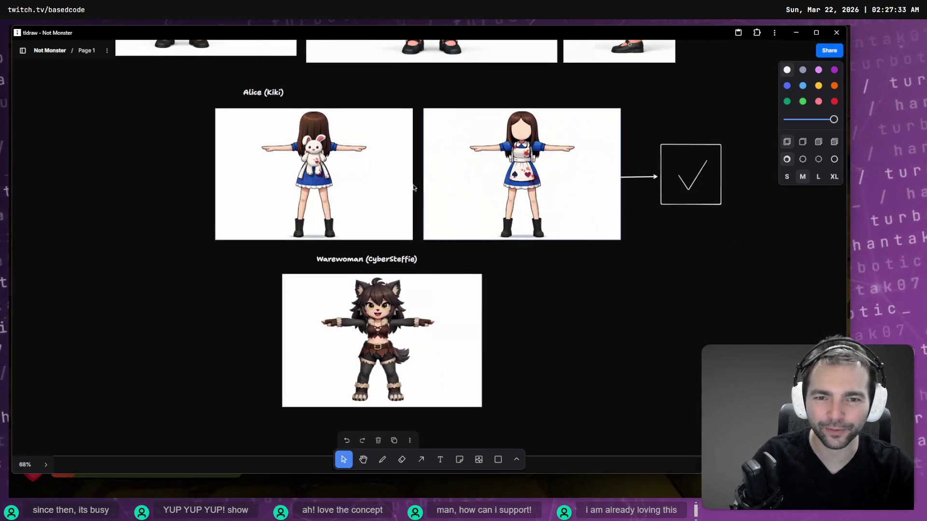
Delete the Warewoman (CyberSteffie) image, undo, delete it again, then switch to the game.
left_click(451, 381)
key("Delete")
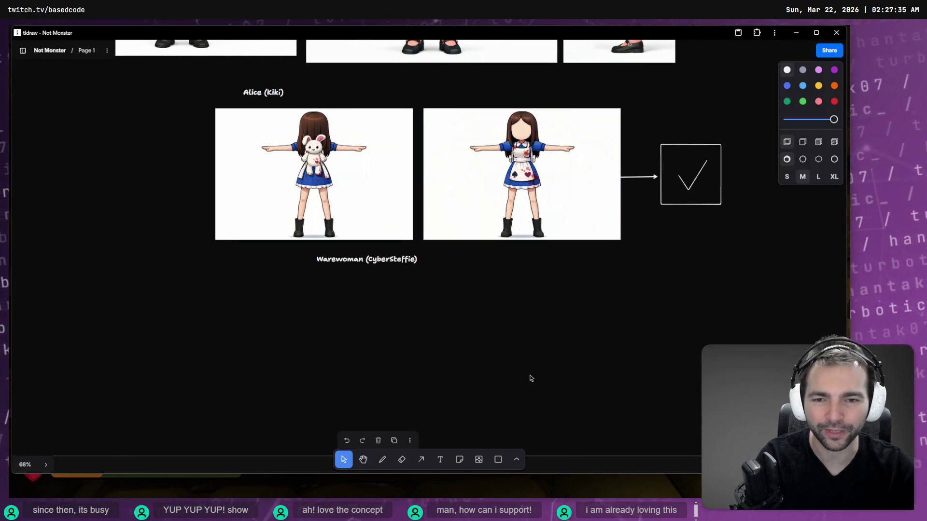
key("ctrl+z")
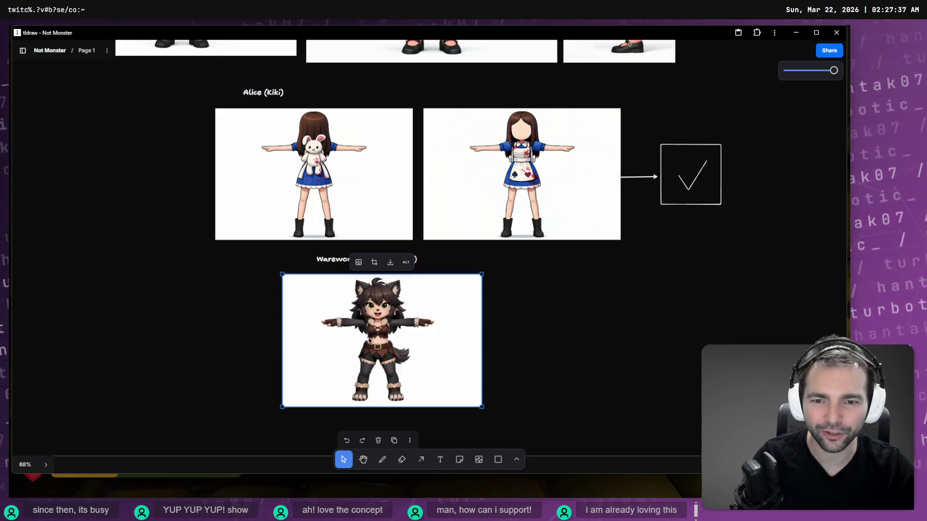
key("Delete")
scroll(537, 311, "up", 3)
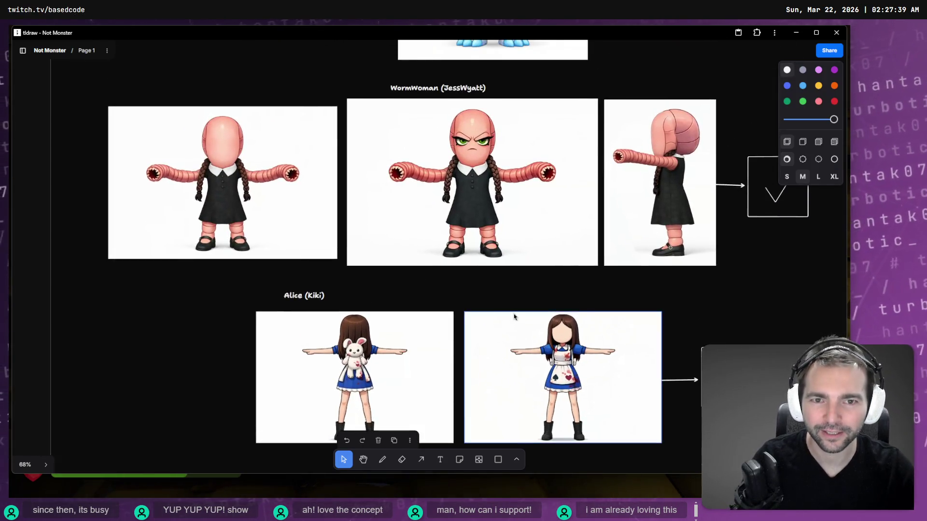
scroll(515, 314, "down", 10)
scroll(436, 434, "down", 5)
key("alt+Tab")
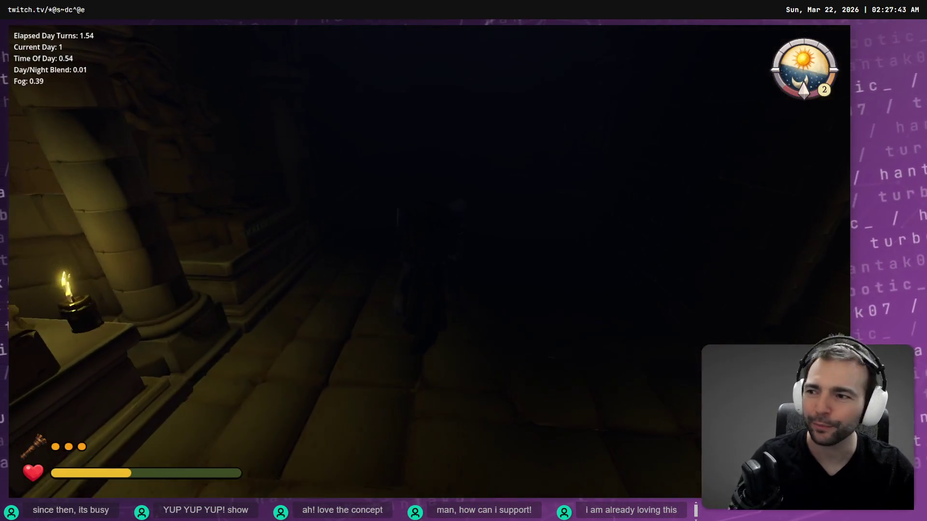
Look around the running game, then return to Godot and open the MainMenu scene.
key("alt+Tab")
key("alt+Tab")
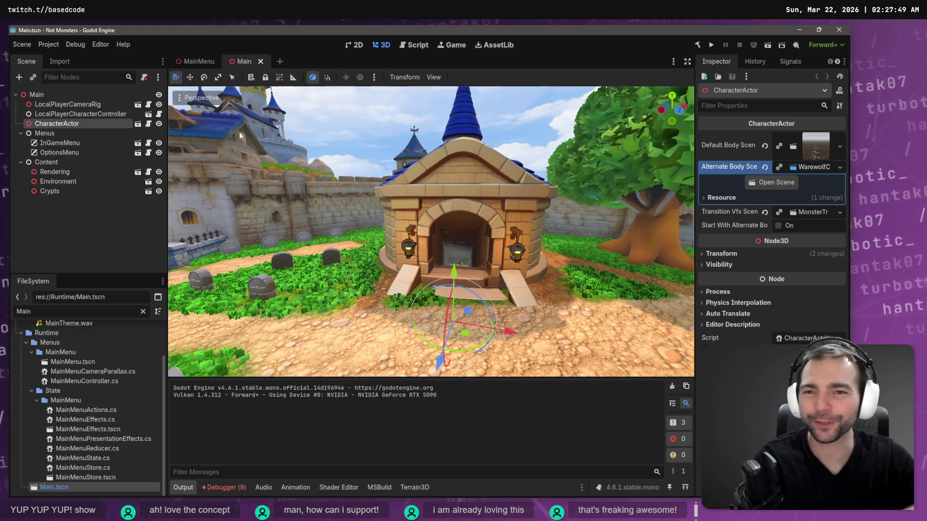
left_click(202, 63)
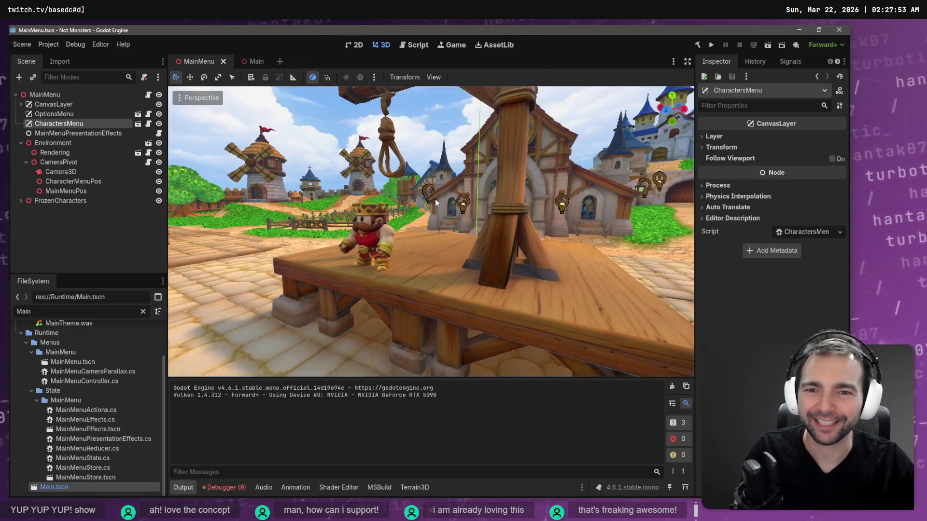
Fly the MainMenu viewport camera down the town street to the king's gallows stage.
right_click(436, 199)
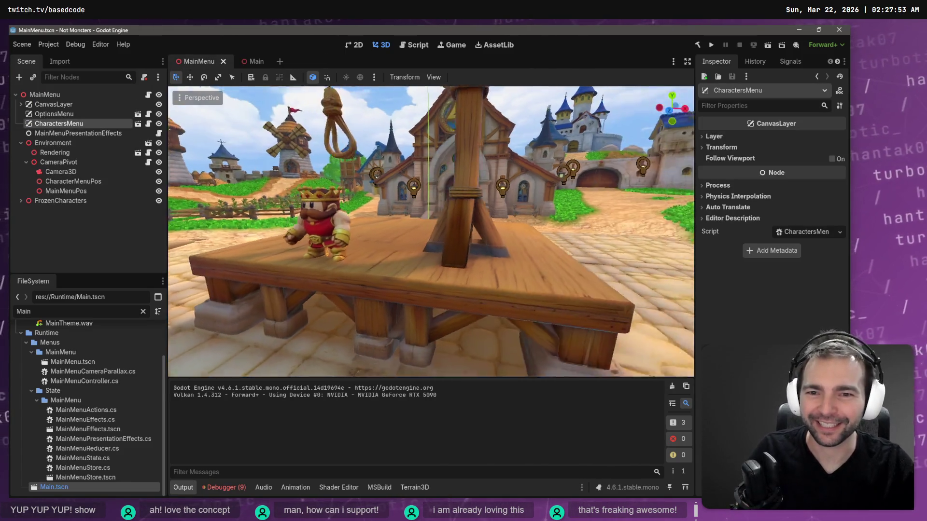
key("w")
key("w")
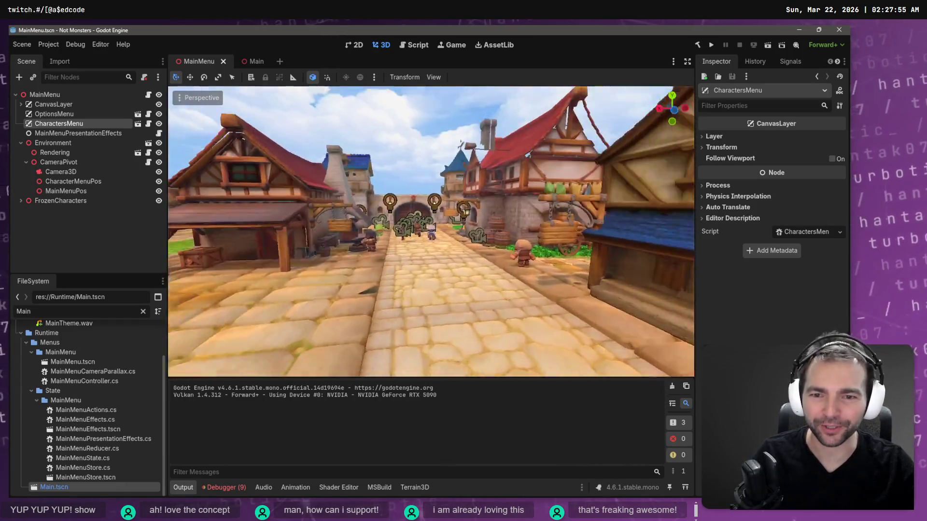
key("w")
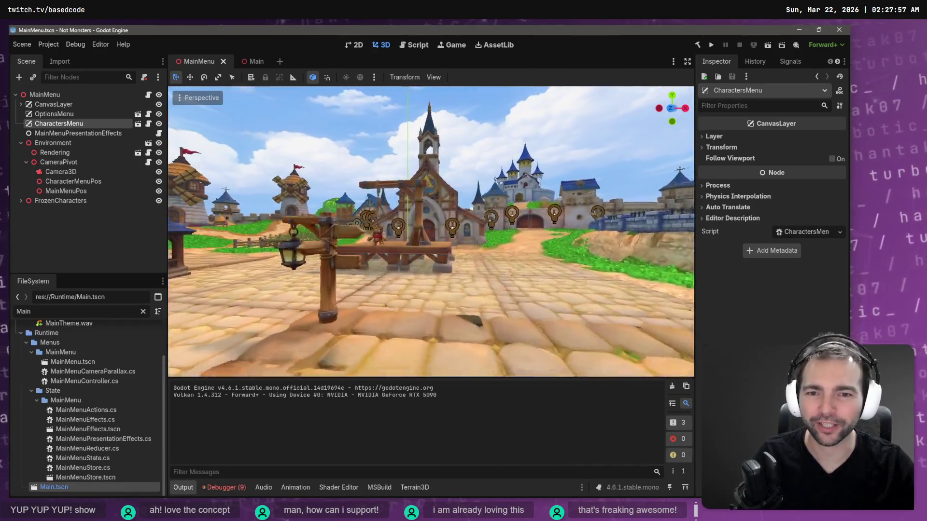
key("w")
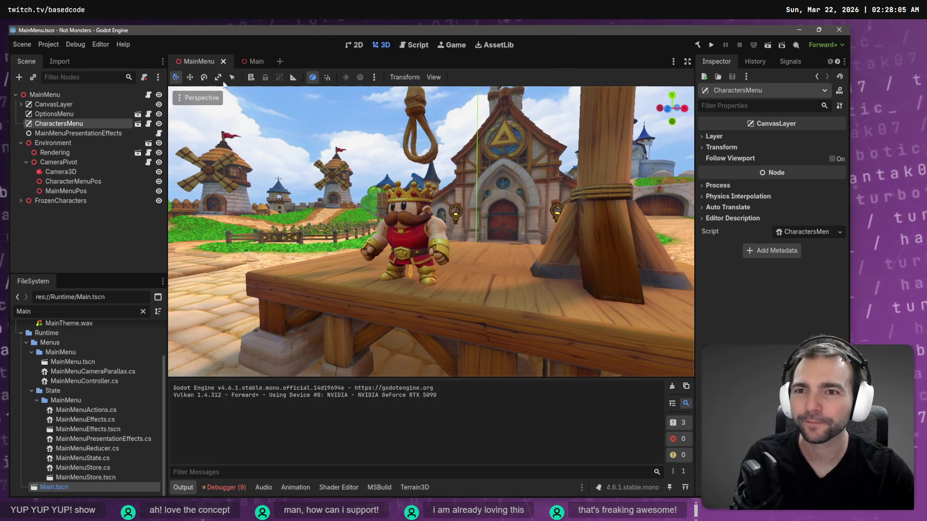
mouse_move(256, 61)
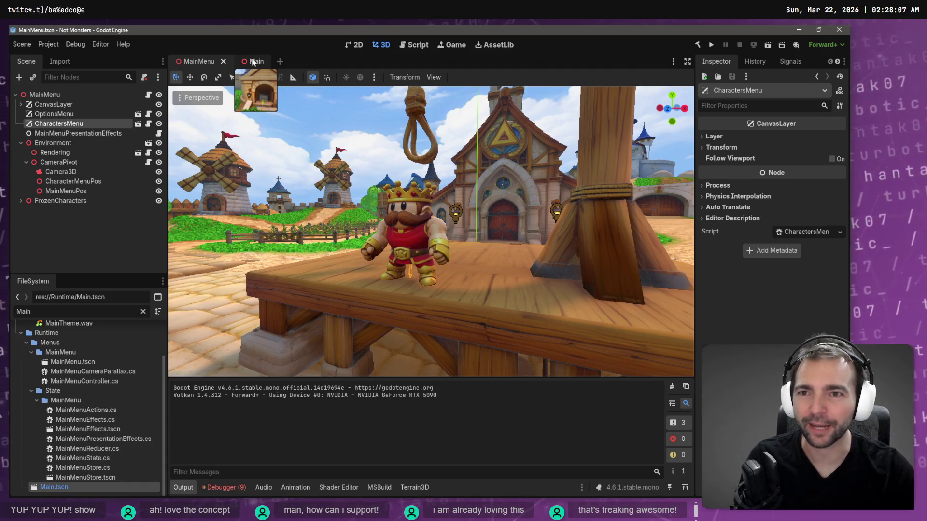
Return to the Main scene and filter the FileSystem dock by 'Charac'.
left_click(256, 62)
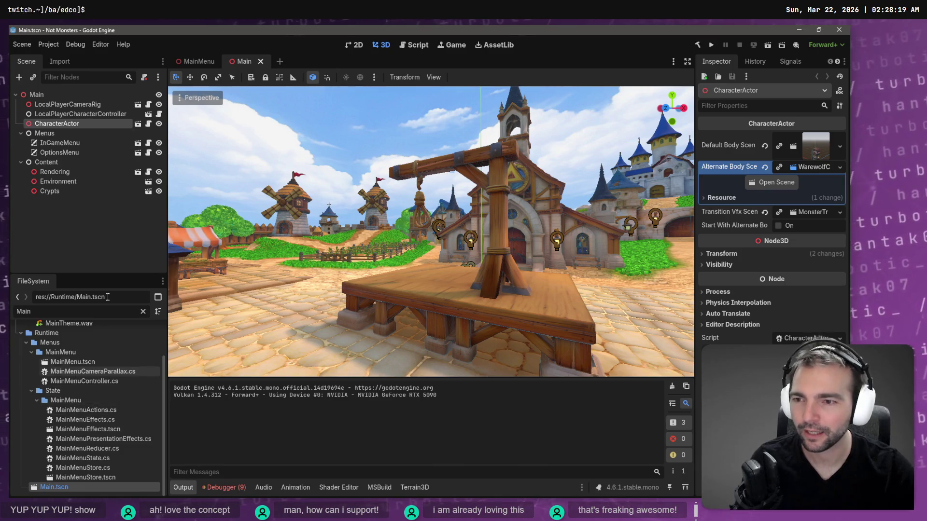
left_click(84, 311)
key("ctrl+a")
type("CharacterM")
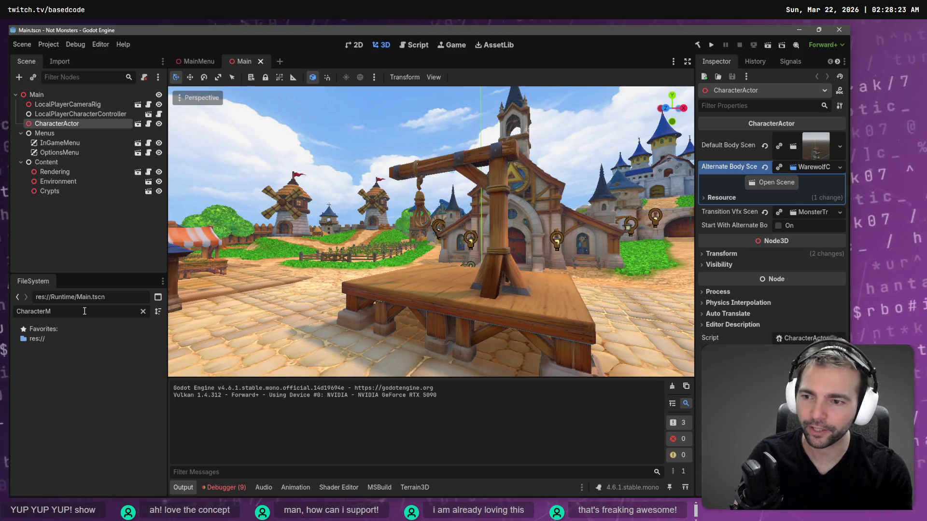
key("ctrl+BackSpace")
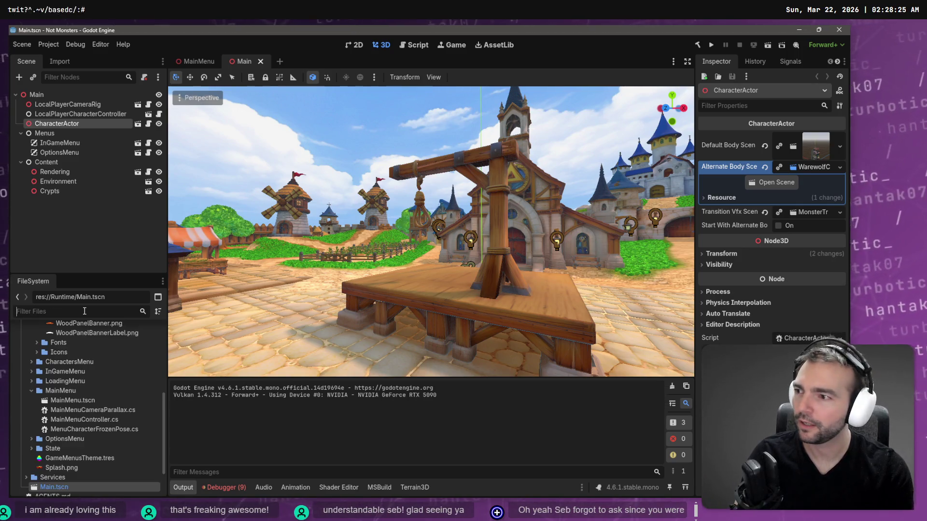
type("Charac")
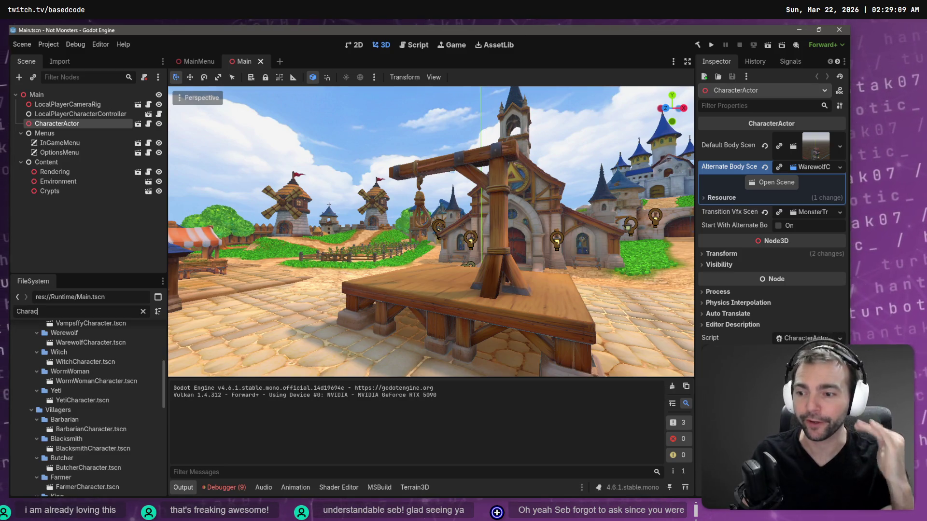
Fly the camera forward through the town and close the Main scene.
right_click(534, 233)
key("w")
key("w")
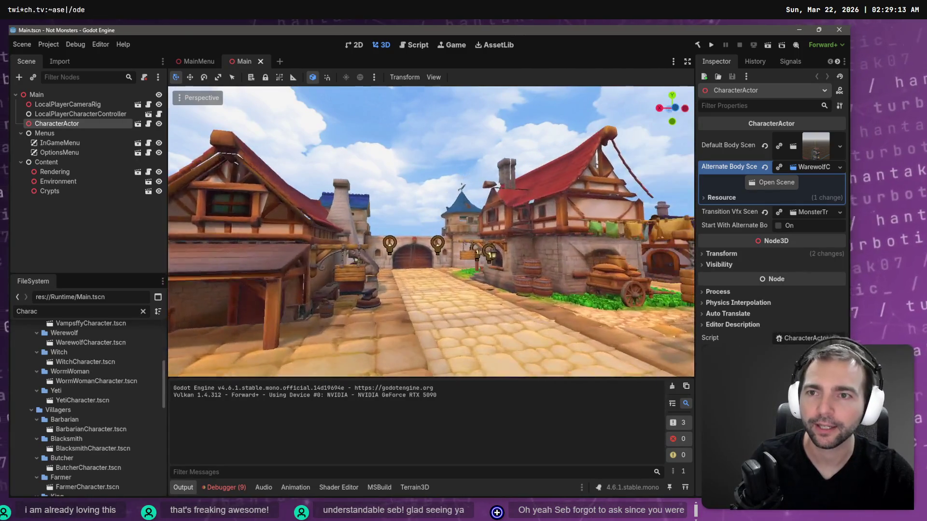
left_click(261, 62)
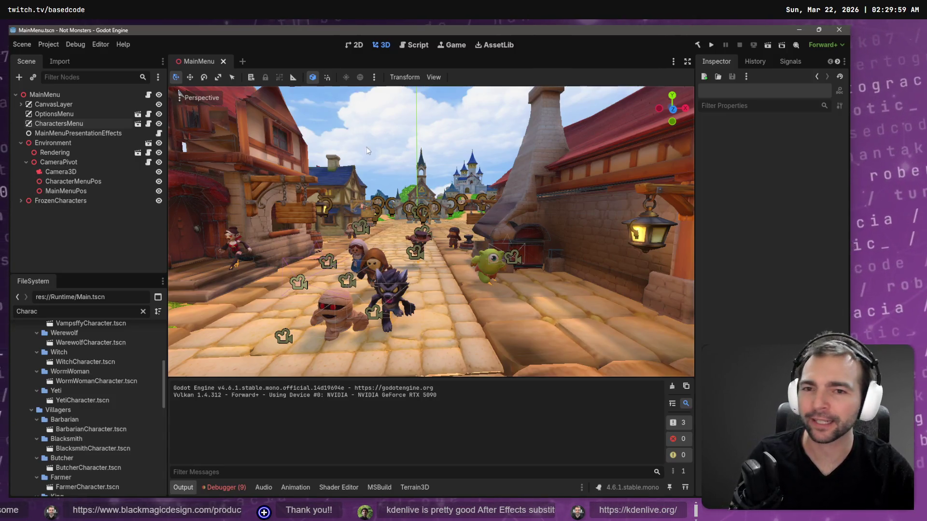
Fly the MainMenu camera down the street toward the castle and town square.
key("w")
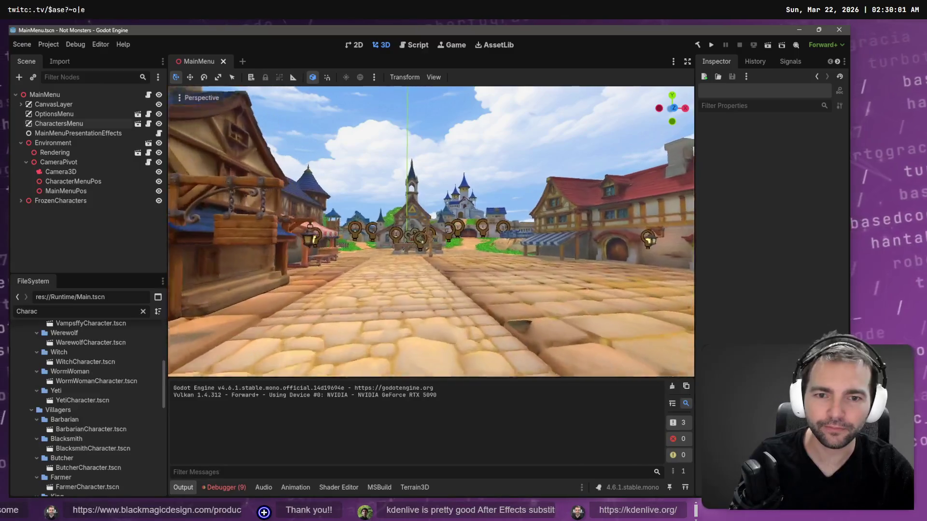
scroll(431, 232, "up", 2)
key("w")
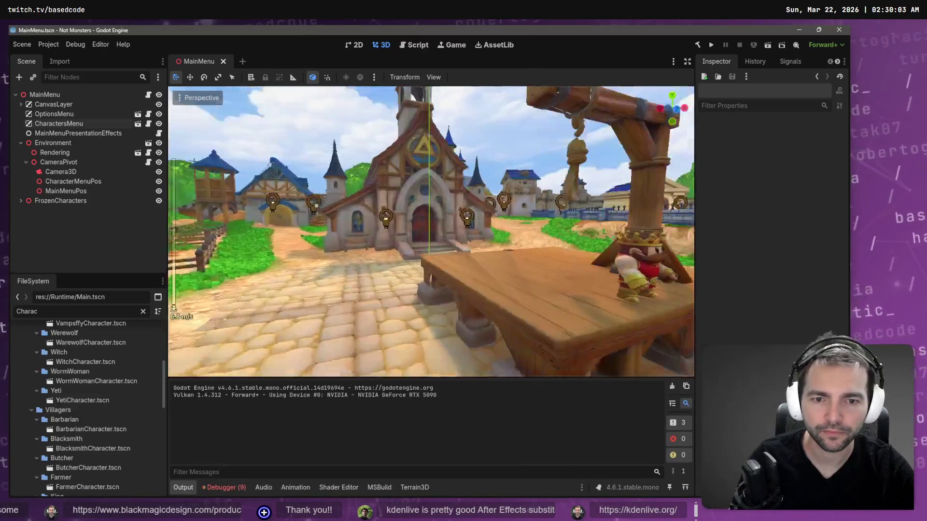
key("w")
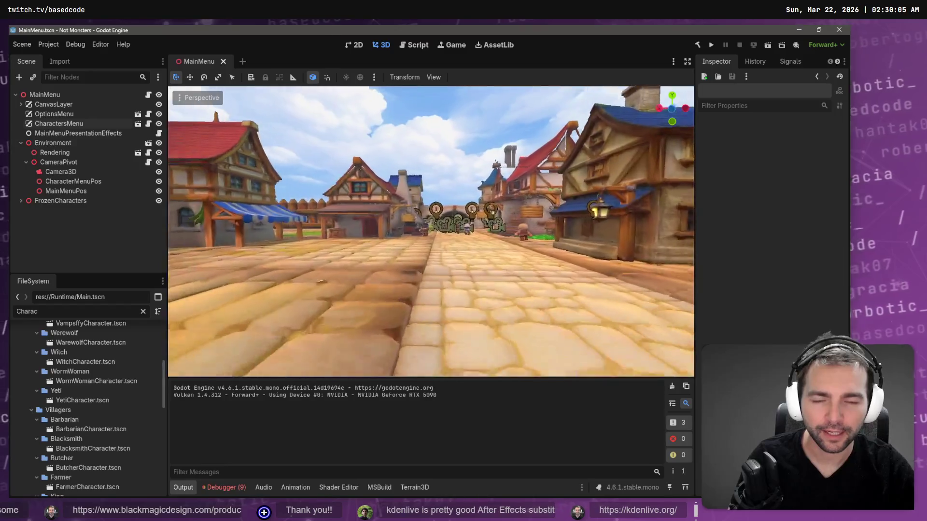
key("w")
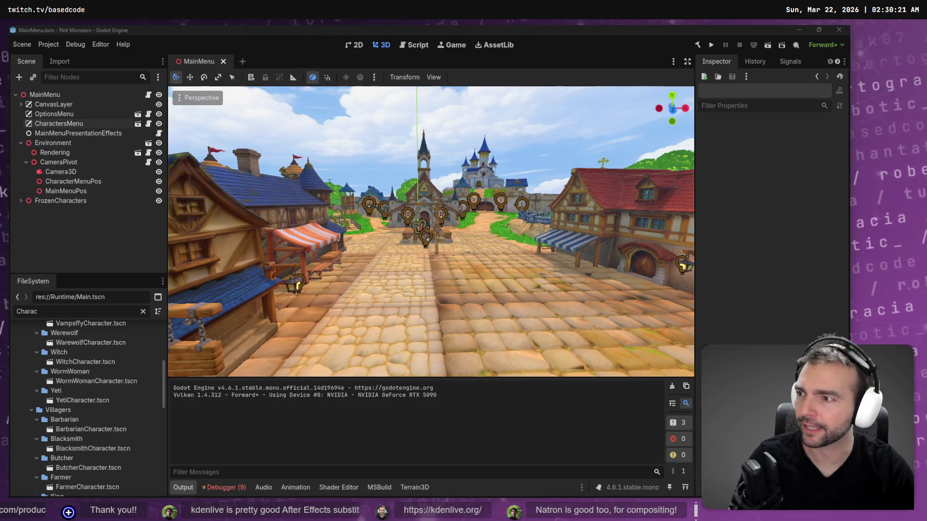
key("w")
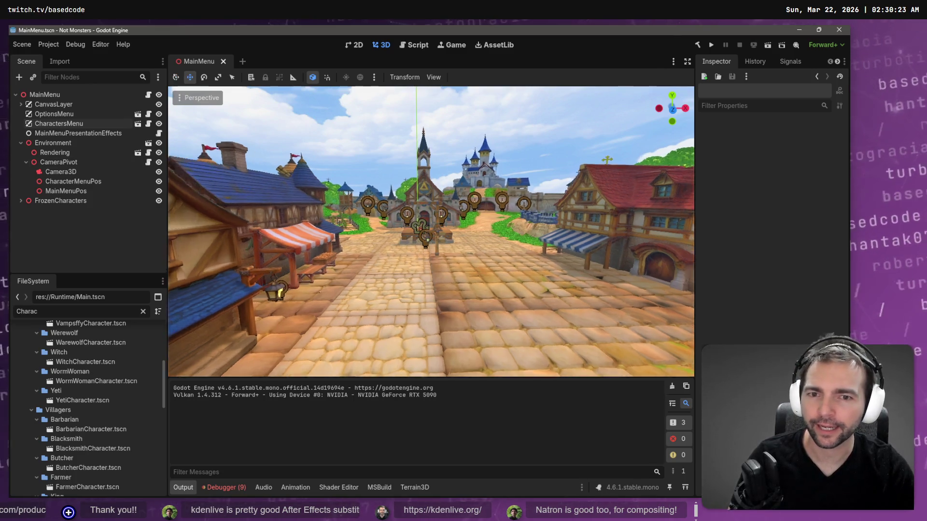
Fly past the king's stand to the crowd of characters, then open CharactersMenu.
key("w")
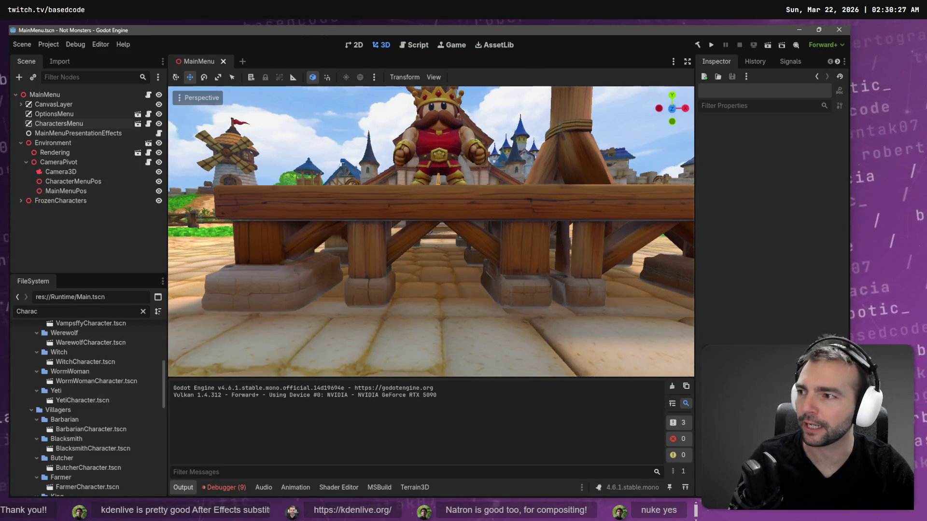
key("w")
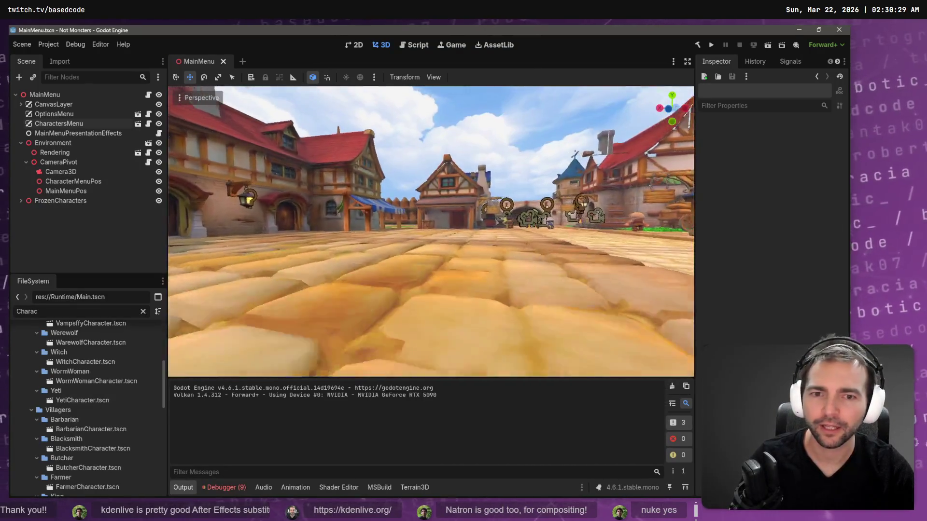
key("w")
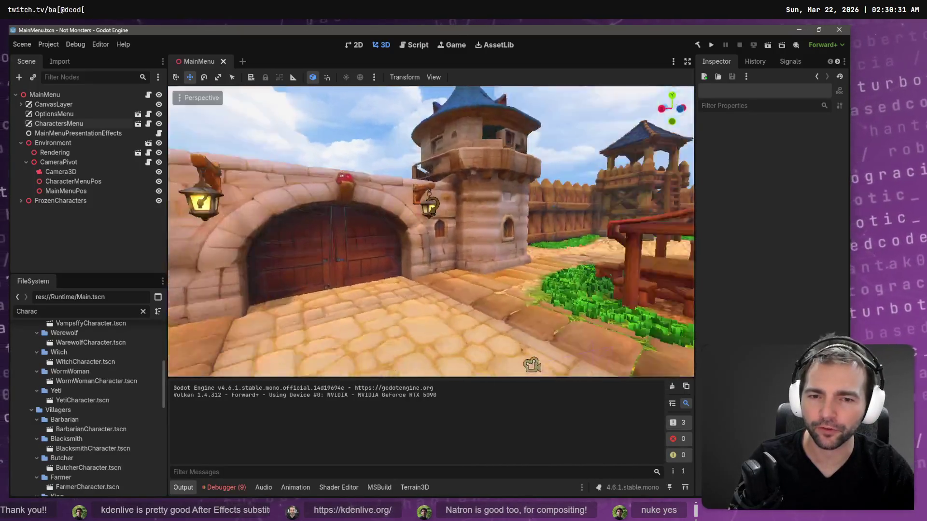
key("w")
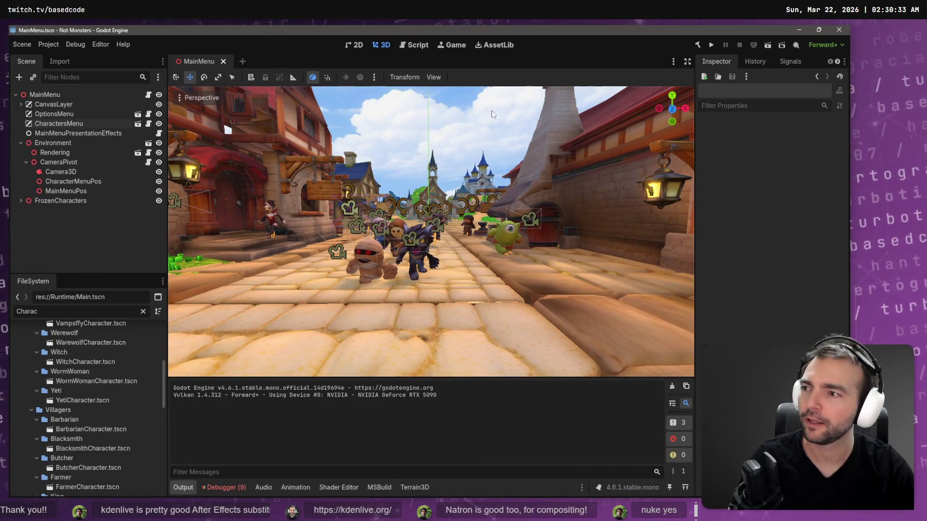
key("w")
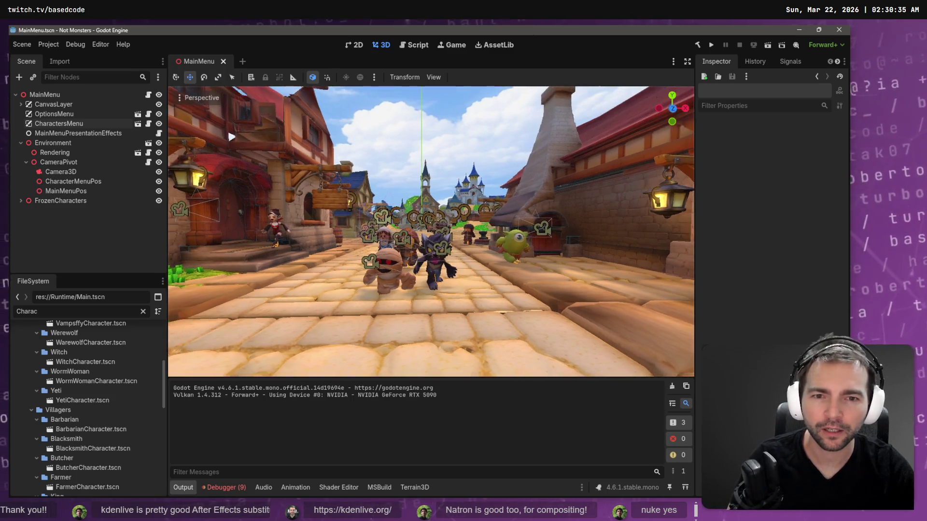
key("w")
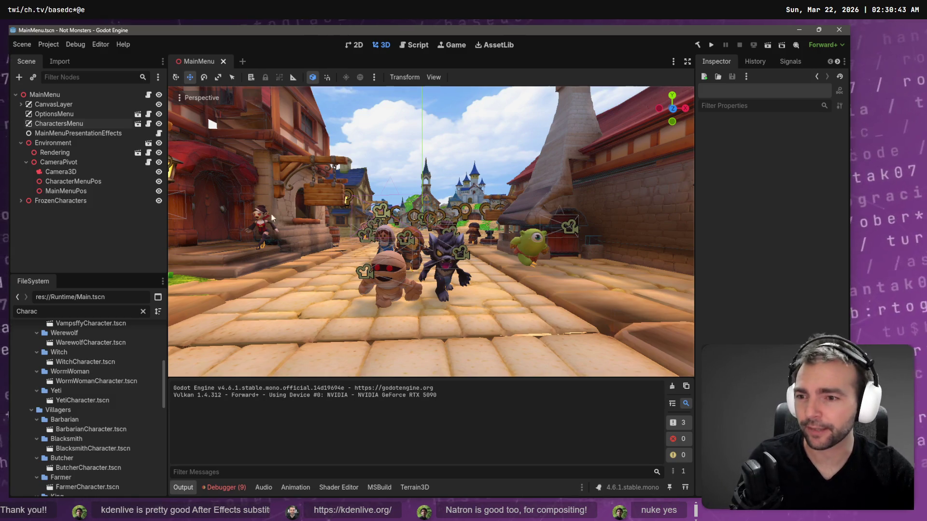
left_click(137, 124)
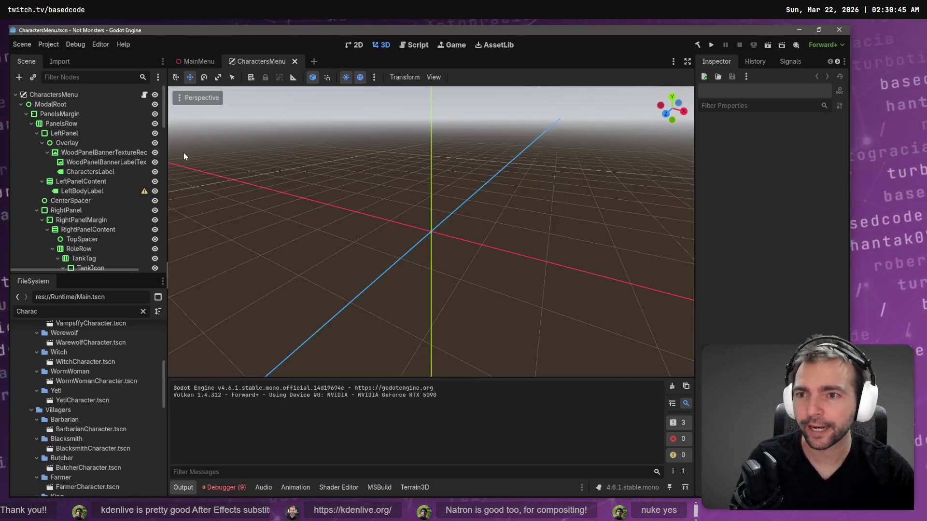
Show the menu in 2D and expand RightPanelContent, collapsing the role tag nodes.
left_click(68, 113)
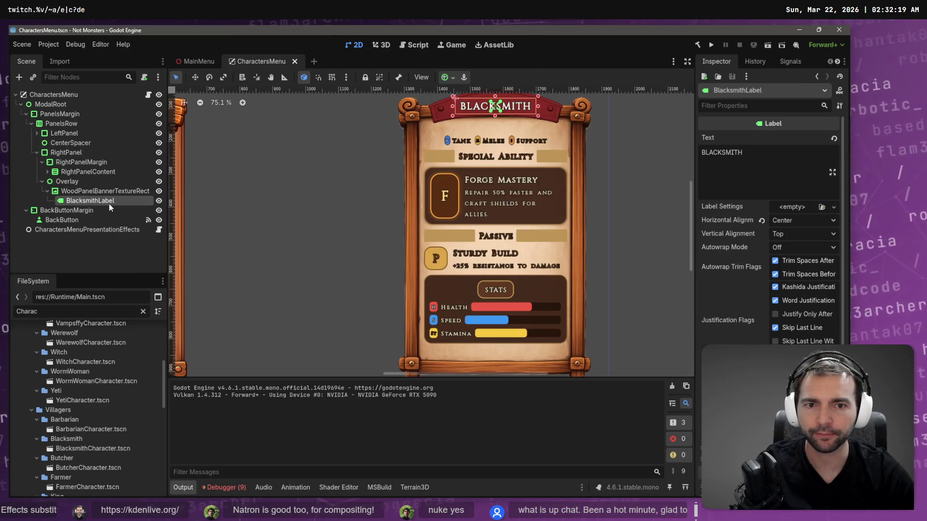
left_click(47, 171)
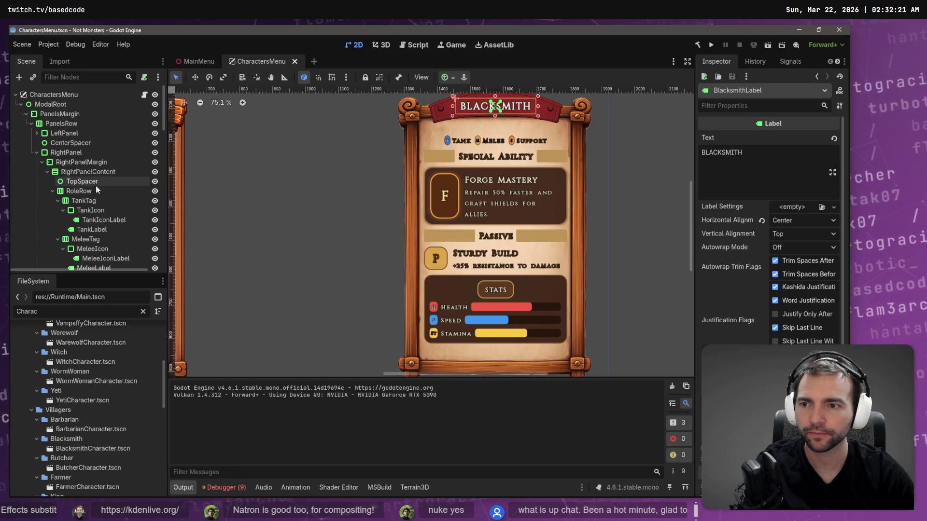
left_click(94, 199)
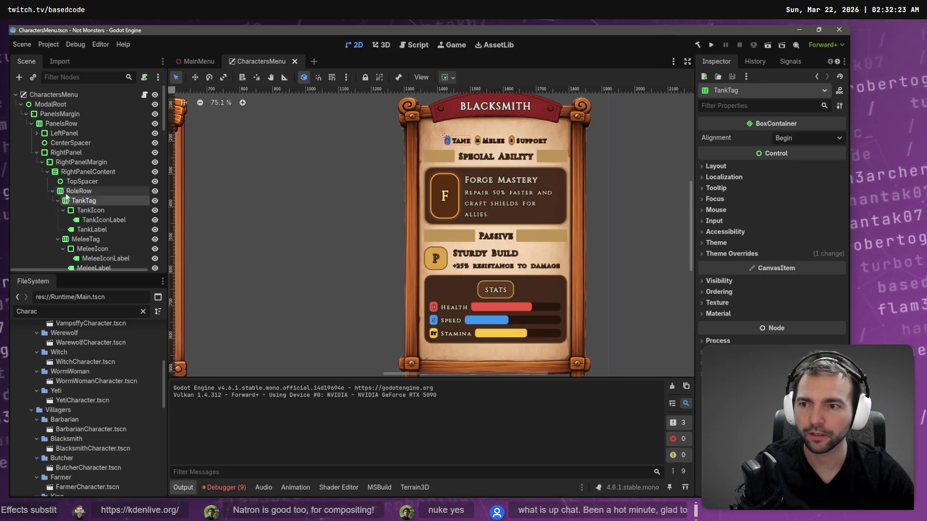
left_click(57, 200)
left_click(57, 210)
left_click(58, 220)
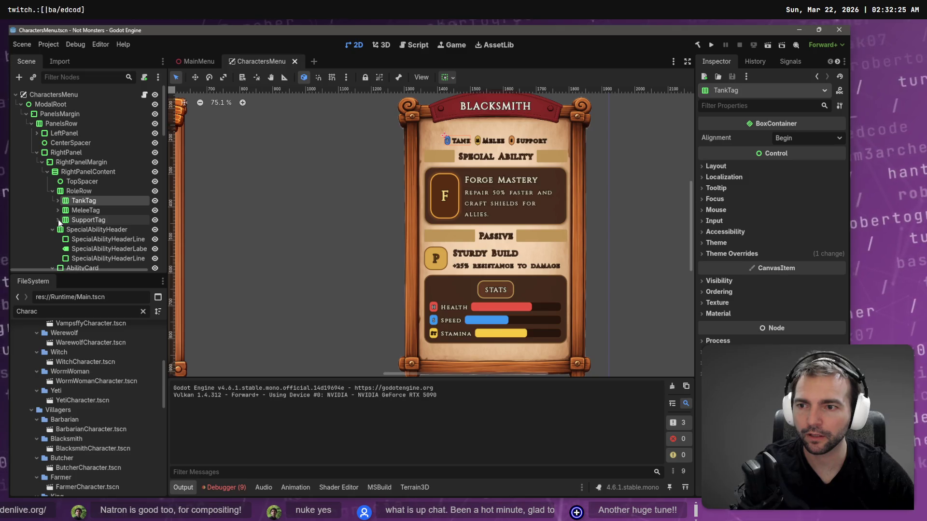
Toggle the RoleRow's visibility off and back on, then widen the Scene dock.
left_click(90, 191)
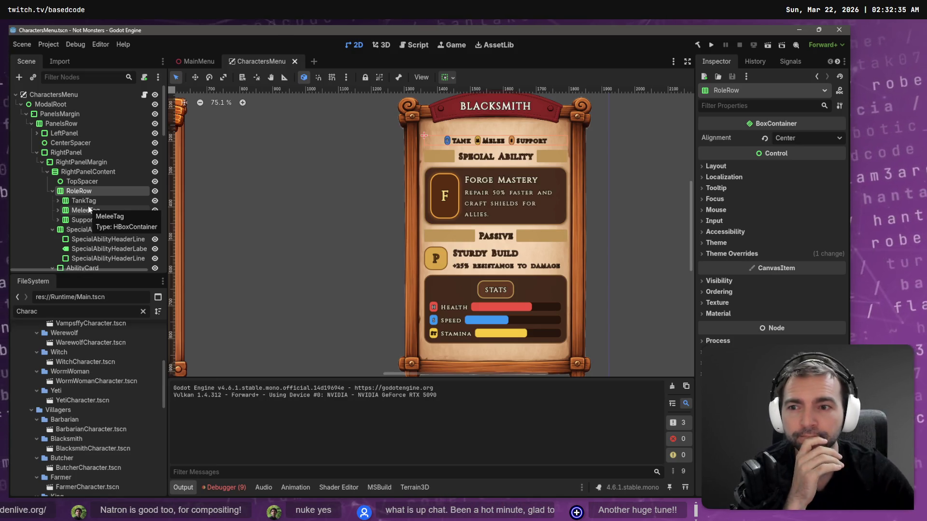
left_click(155, 191)
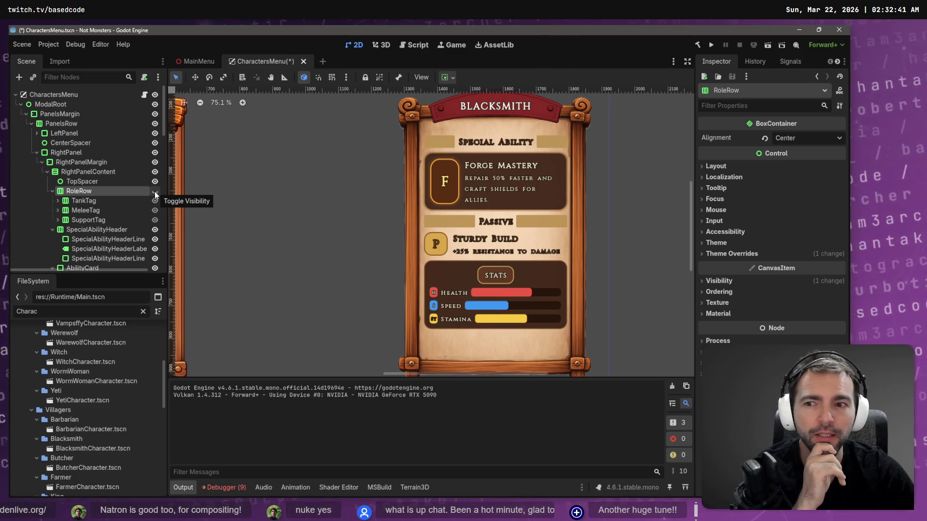
left_click(155, 191)
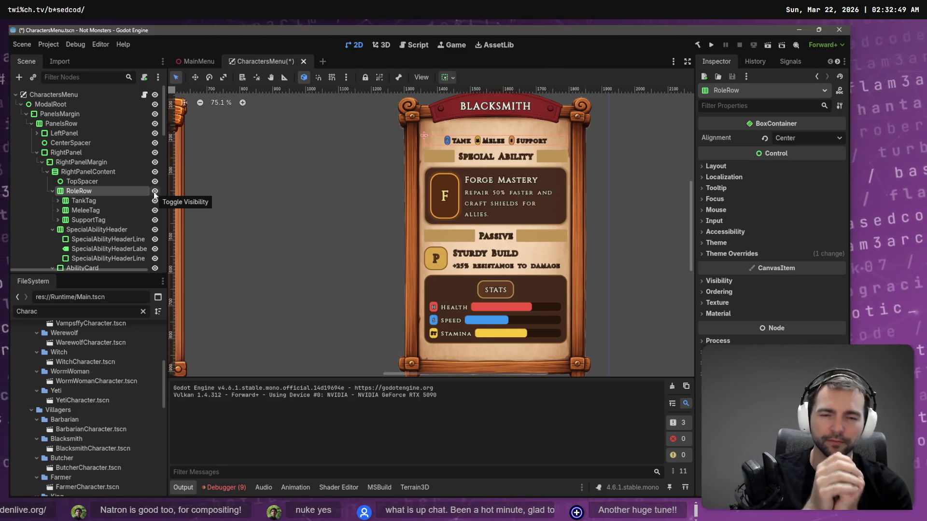
left_click_drag(168, 195, 179, 194)
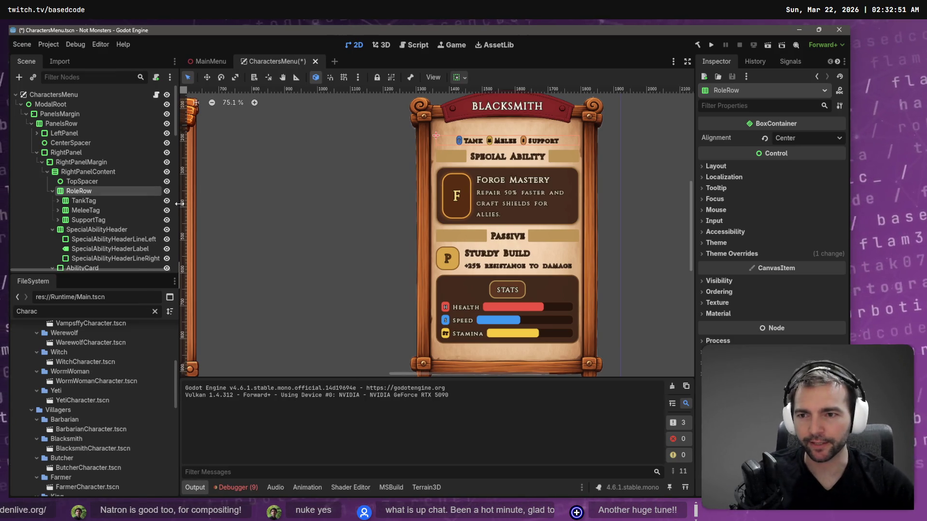
Hide the role row and remove the Sturdy Build title's font colour override.
left_click(167, 191)
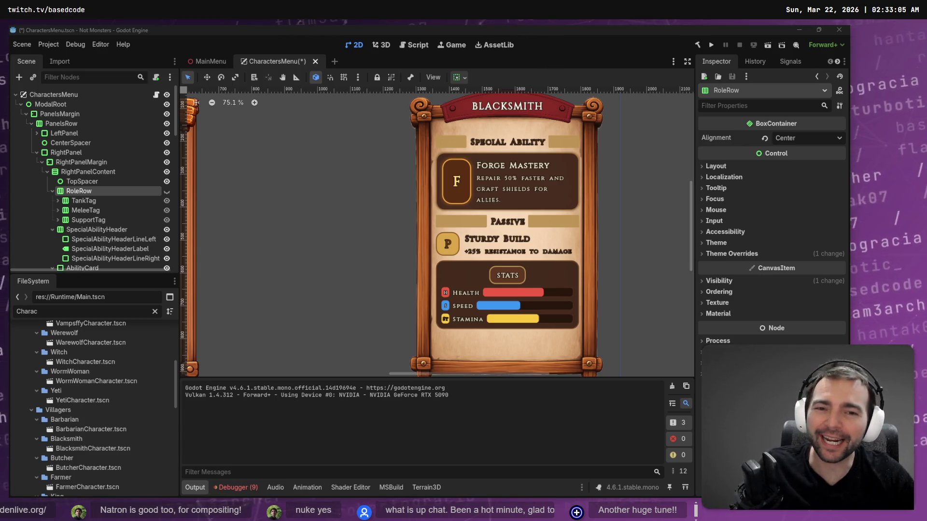
left_click(500, 141)
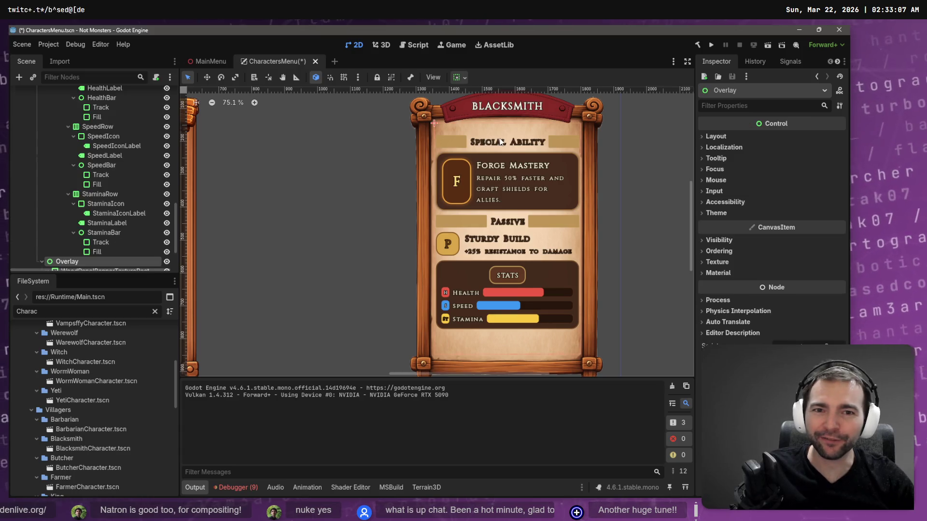
scroll(116, 212, "up", 2)
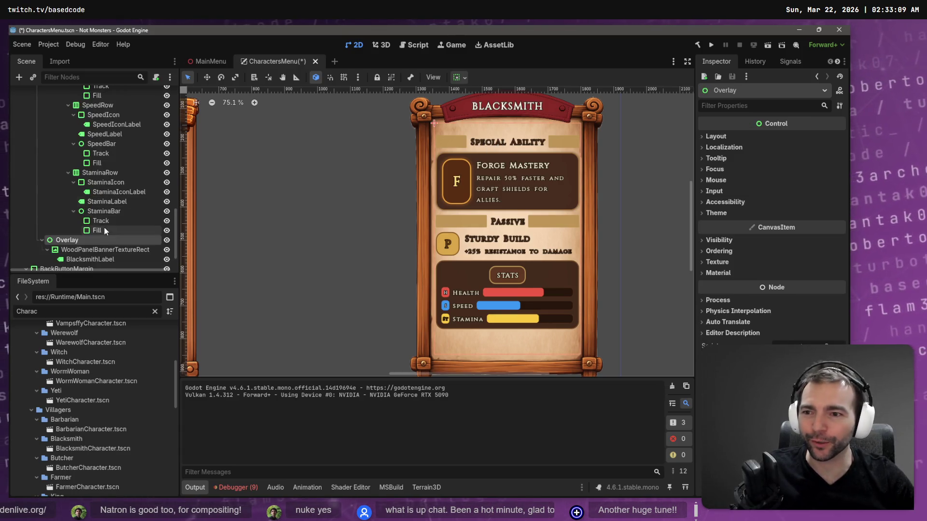
left_click(117, 169)
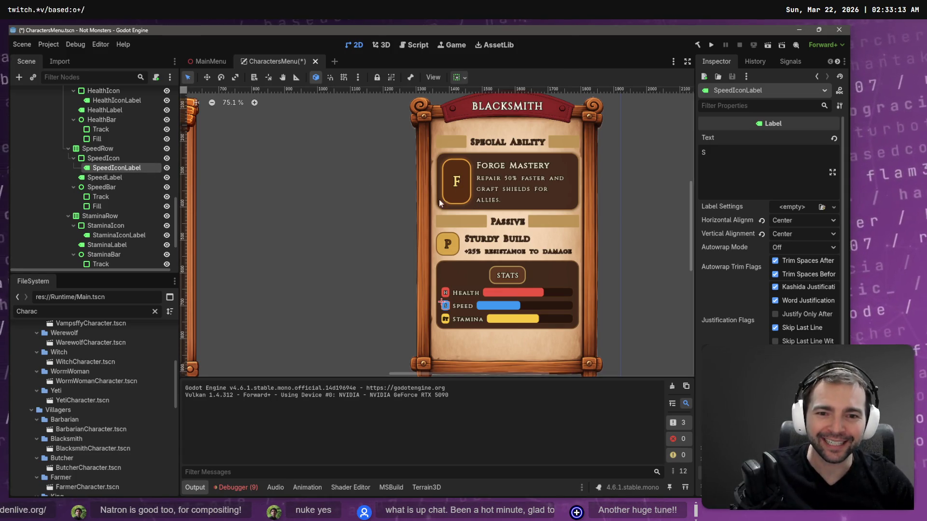
scroll(129, 144, "up", 3)
key("Up")
key("Up")
key("Up")
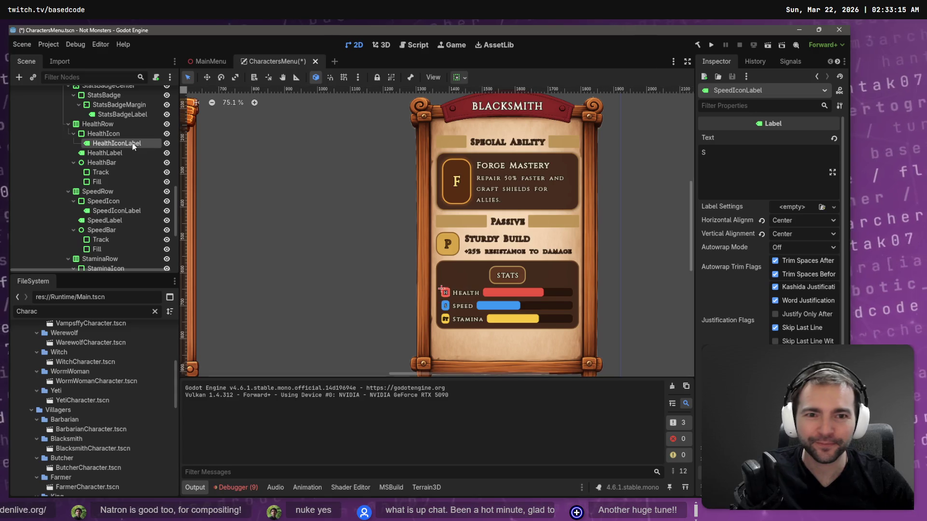
key("Up")
key("Up")
key("Up")
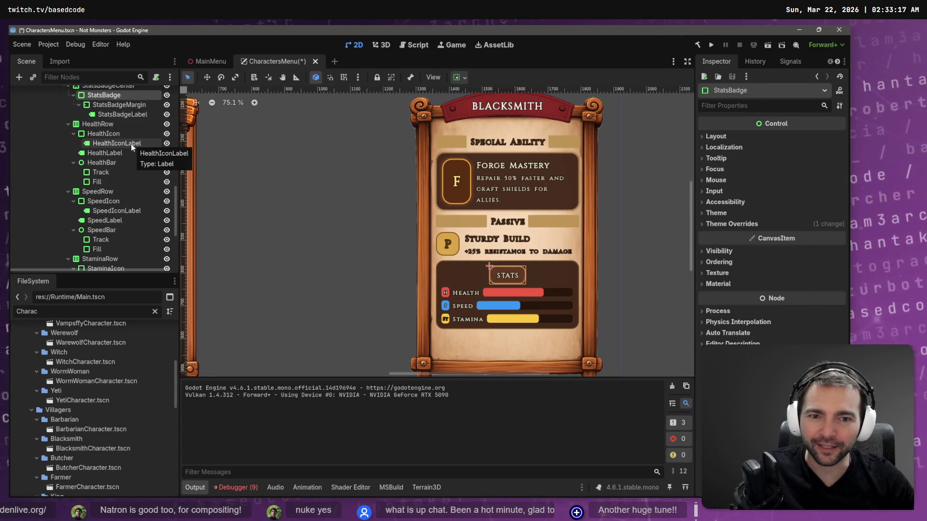
key("Down")
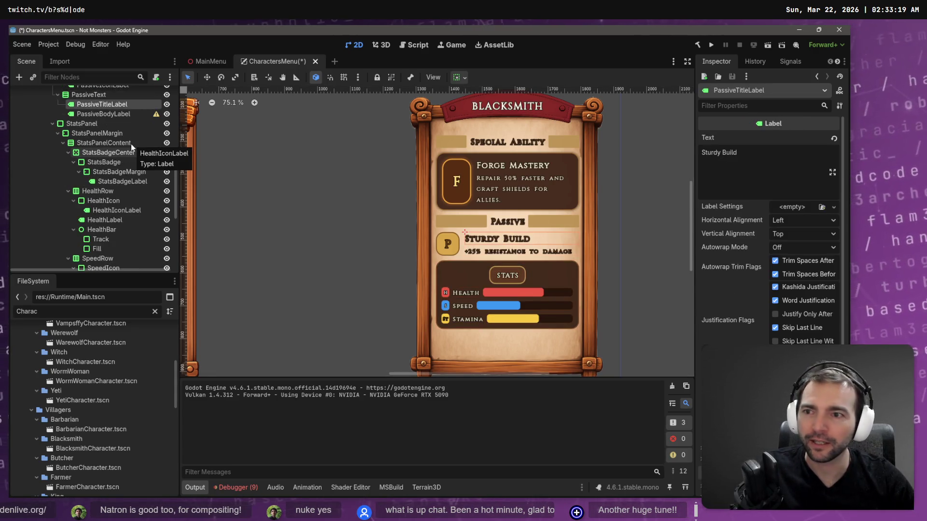
scroll(765, 322, "down", 5)
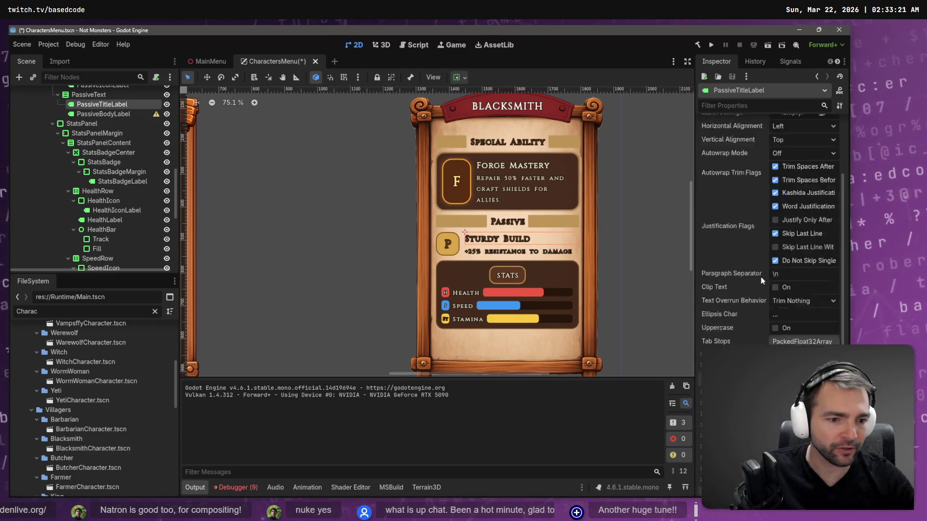
left_click(749, 335)
left_click(746, 345)
left_click(774, 355)
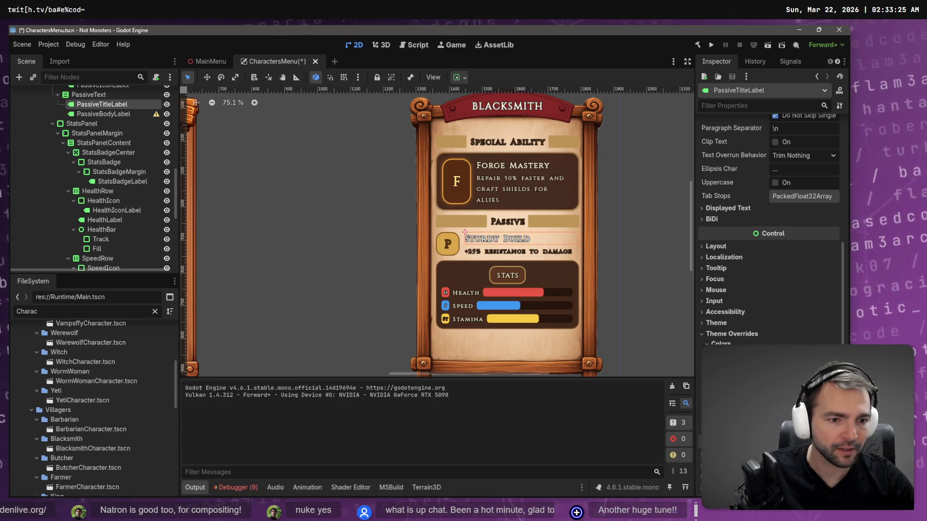
Go through the Passive labels, PassiveBodyLabel and PassiveHeaderLabel, to check their colour overrides.
left_click(491, 255)
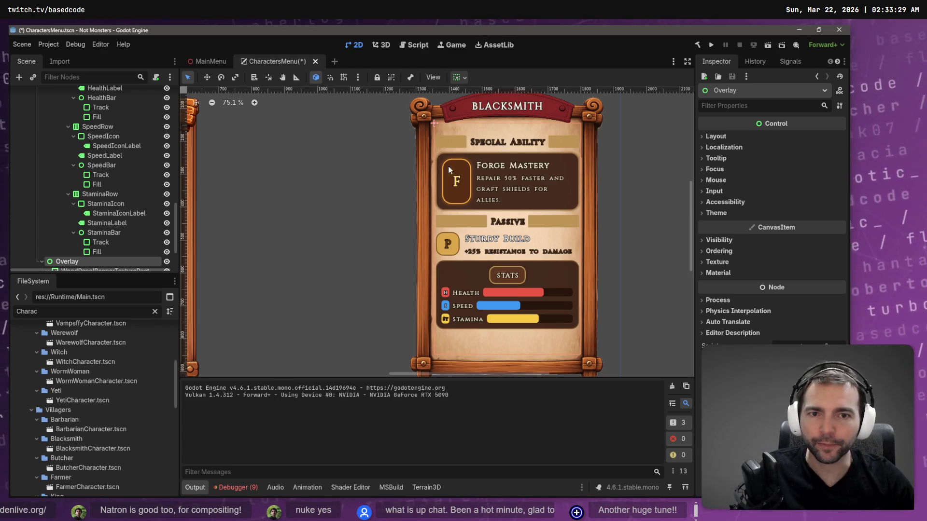
left_click(114, 149)
key("Up")
key("Up")
key("Up")
key("Up")
key("Up")
key("Up")
key("Up")
key("Down")
scroll(768, 227, "down", 4)
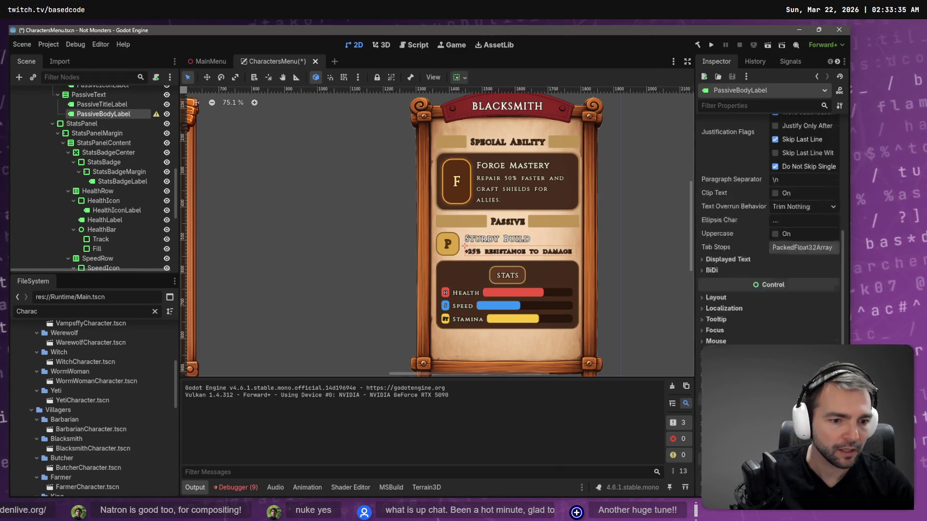
scroll(748, 299, "down", 3)
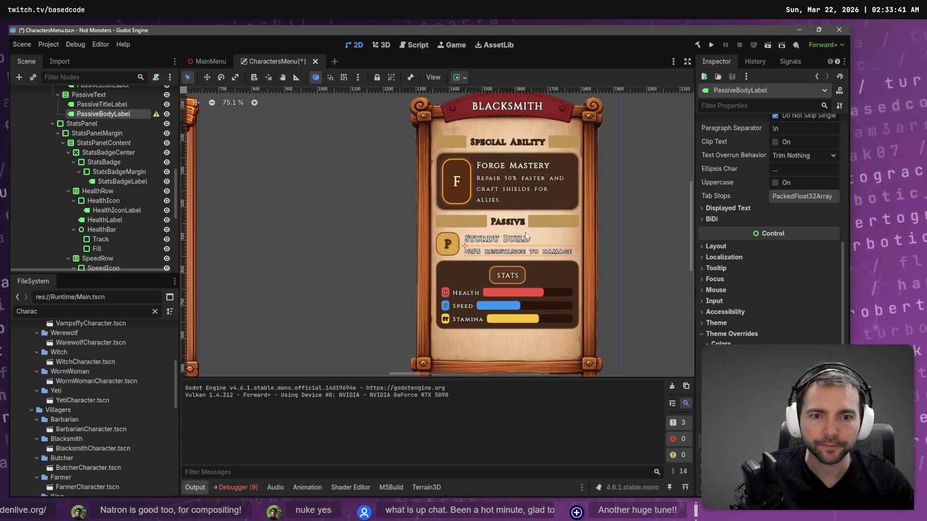
scroll(111, 155, "up", 3)
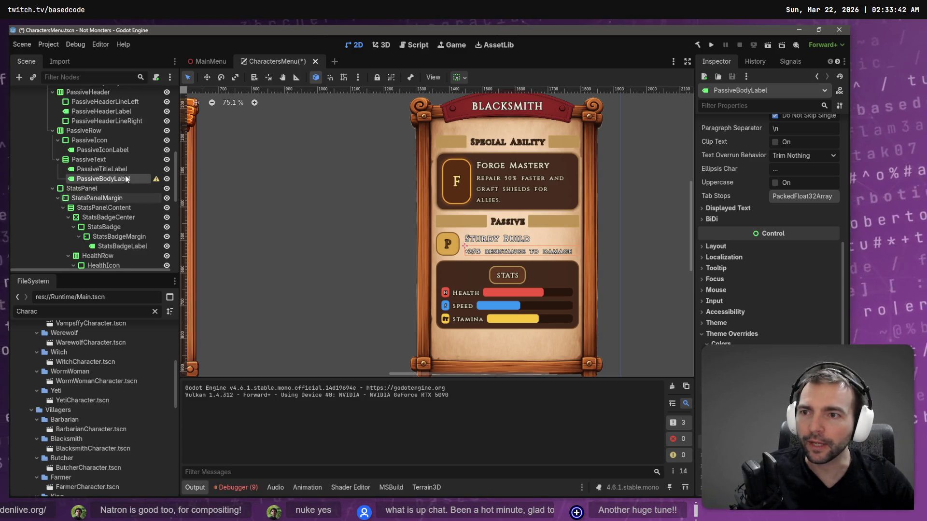
left_click(107, 150)
key("Up")
key("Up")
key("Up")
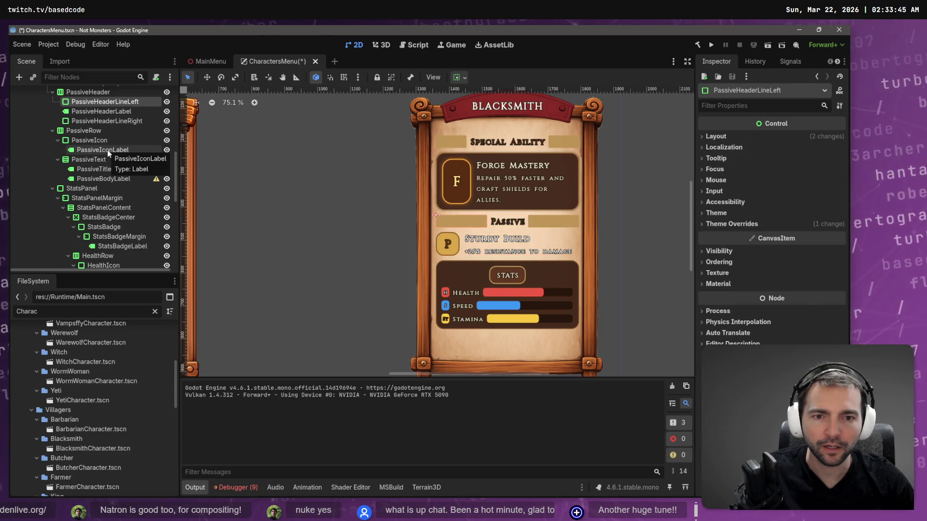
scroll(770, 242, "down", 5)
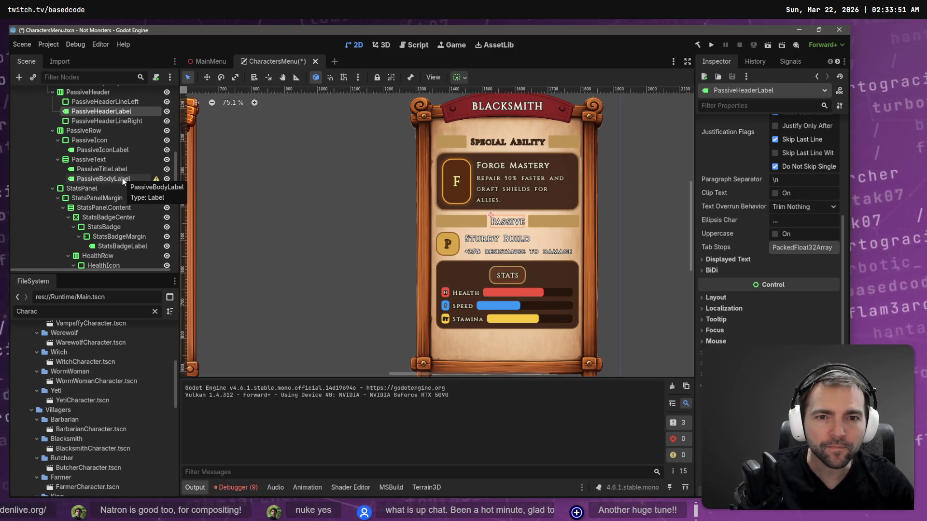
scroll(104, 154, "up", 5)
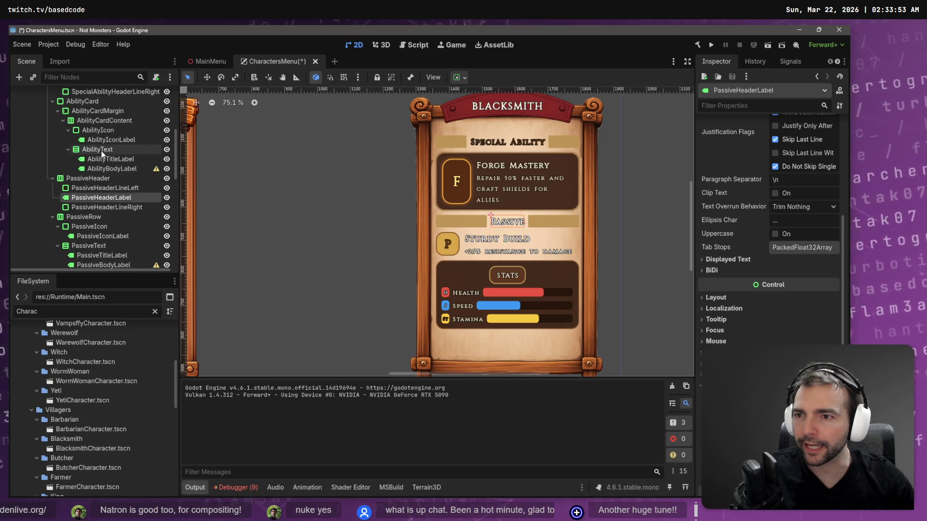
Expand the Special Ability header's theme overrides and save the CharactersMenu scene.
left_click(107, 103)
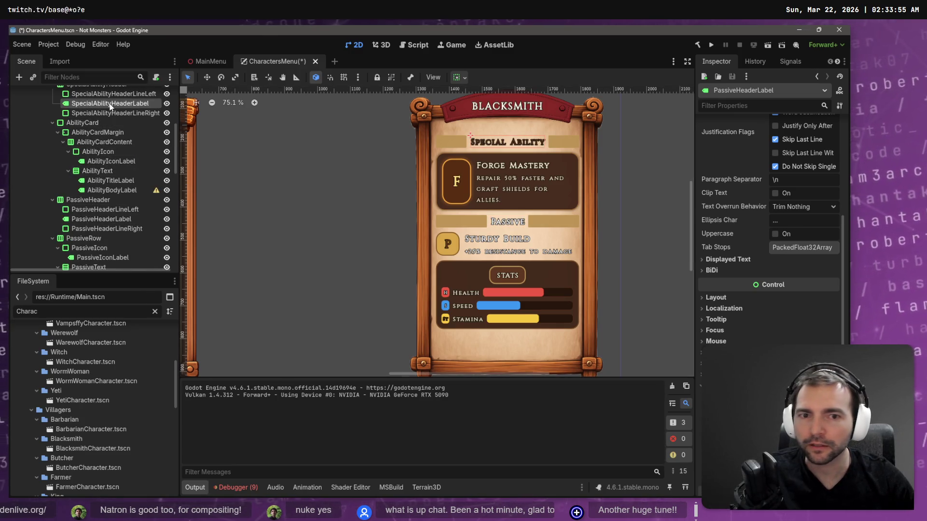
scroll(769, 231, "down", 5)
left_click(732, 338)
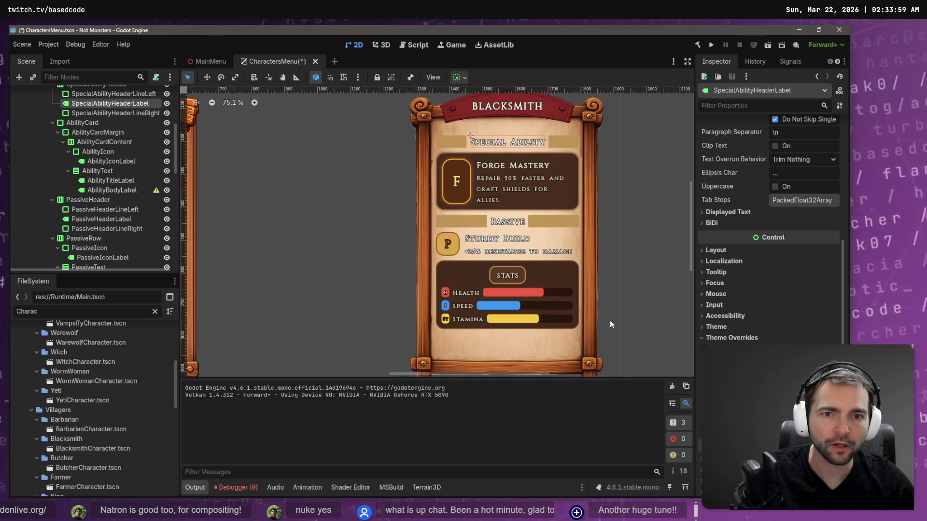
key("ctrl+s")
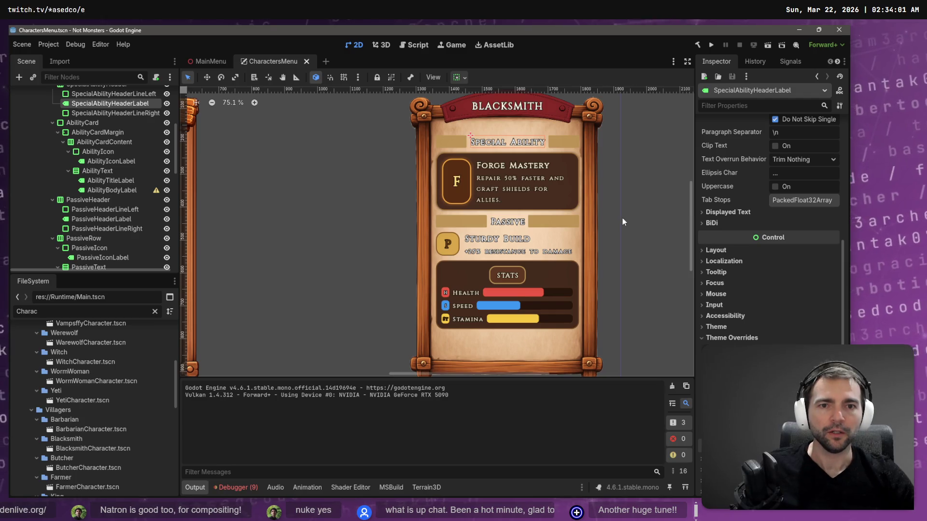
scroll(630, 204, "left", 5)
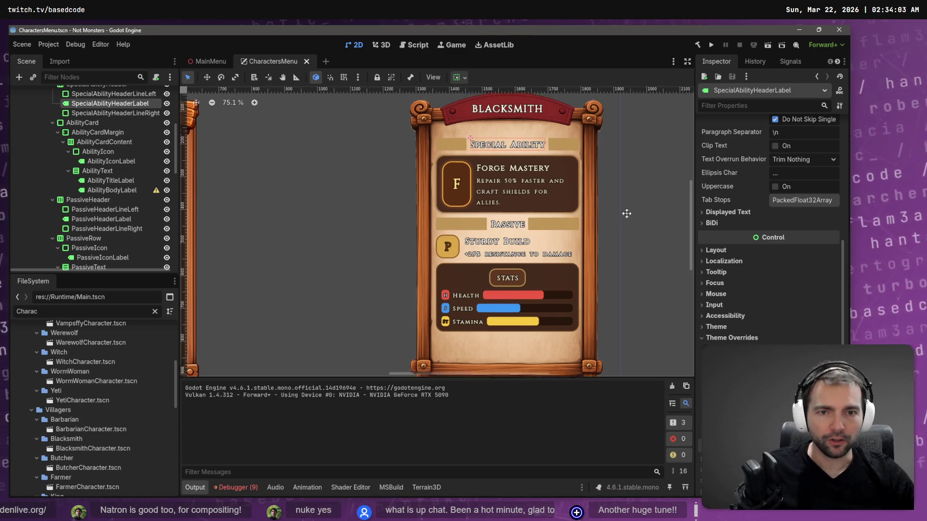
scroll(524, 216, "left", 5)
scroll(542, 216, "right", 7)
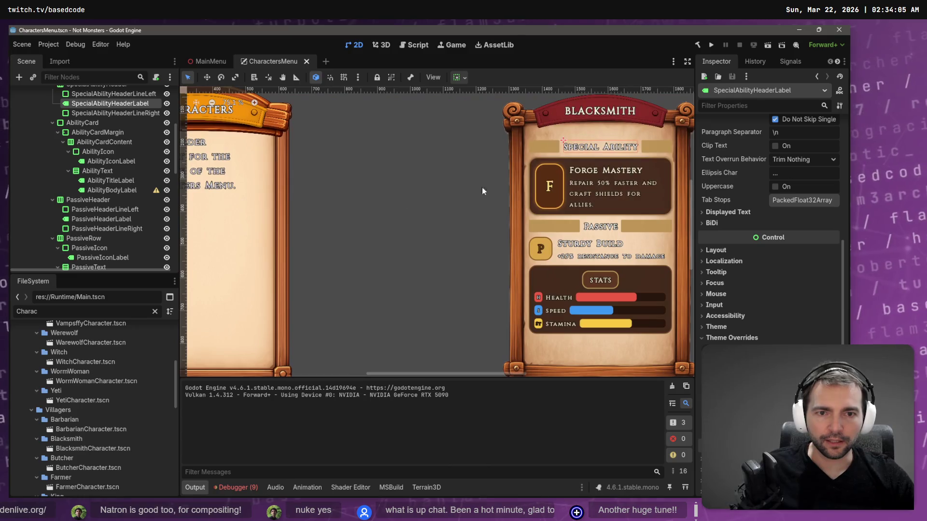
left_click(550, 149)
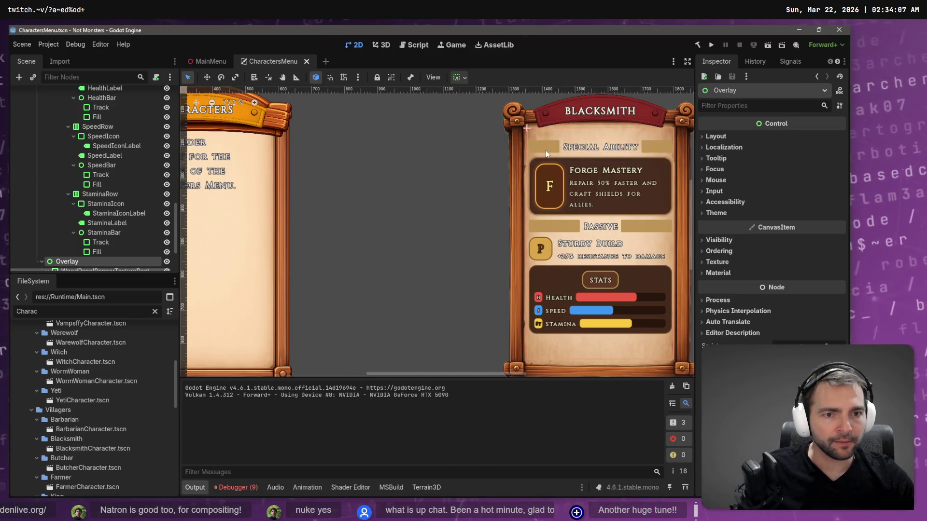
mouse_move(516, 265)
left_mouse_down()
mouse_move(408, 215)
mouse_move(490, 254)
mouse_move(567, 252)
mouse_move(436, 234)
left_mouse_up()
scroll(440, 239, "down", 2)
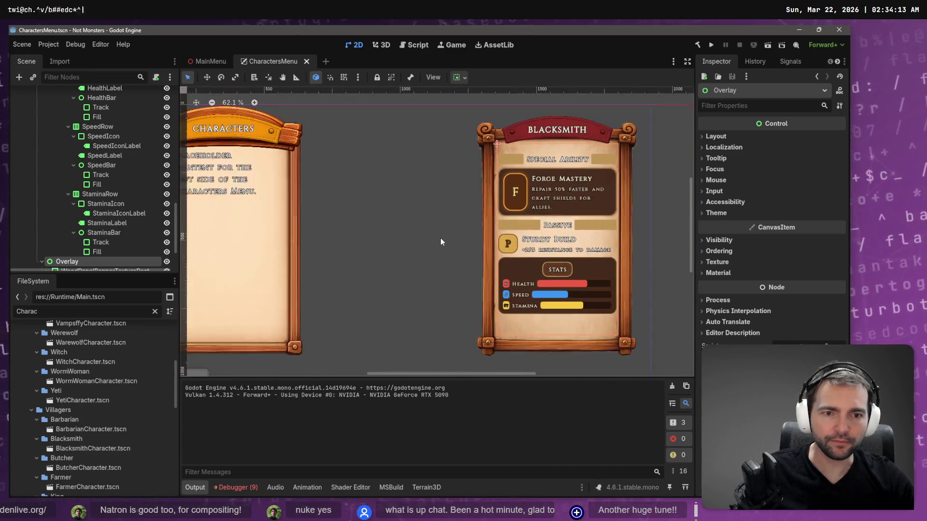
scroll(440, 239, "down", 3)
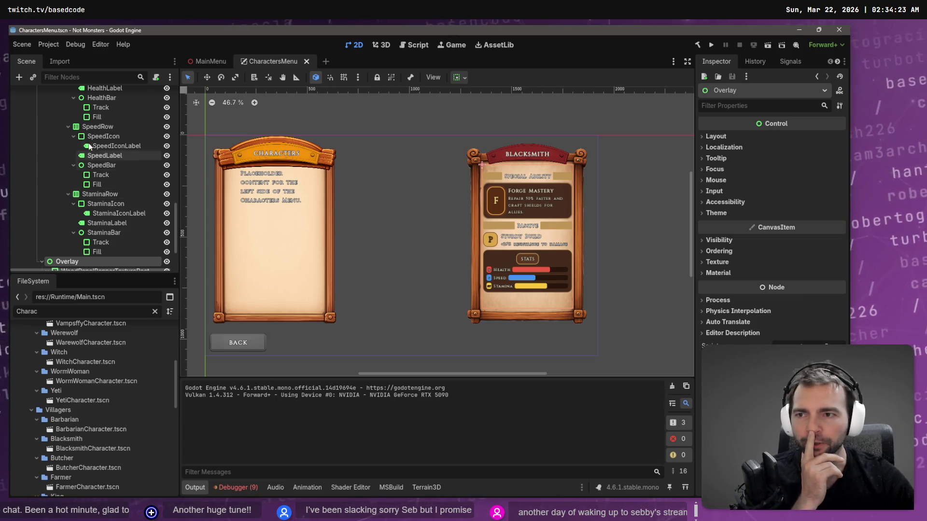
scroll(88, 143, "up", 6)
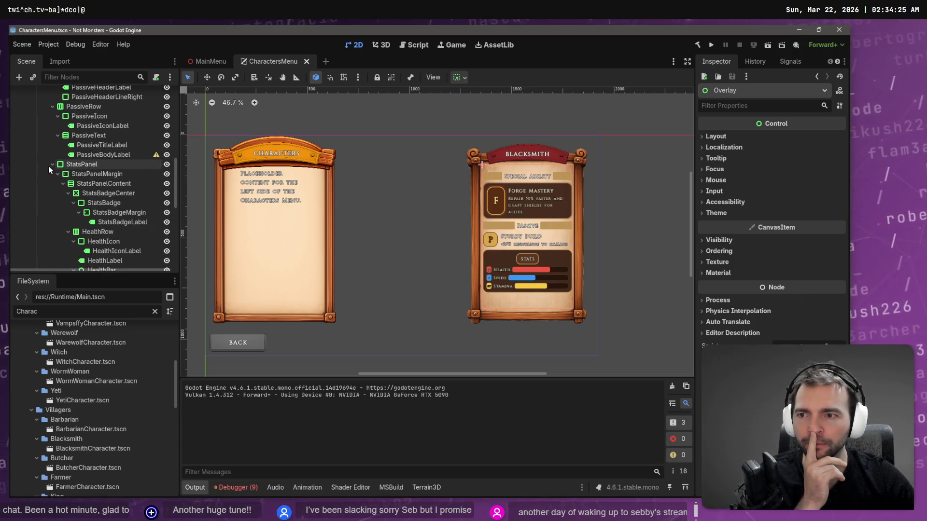
left_click(52, 165)
scroll(83, 198, "up", 2)
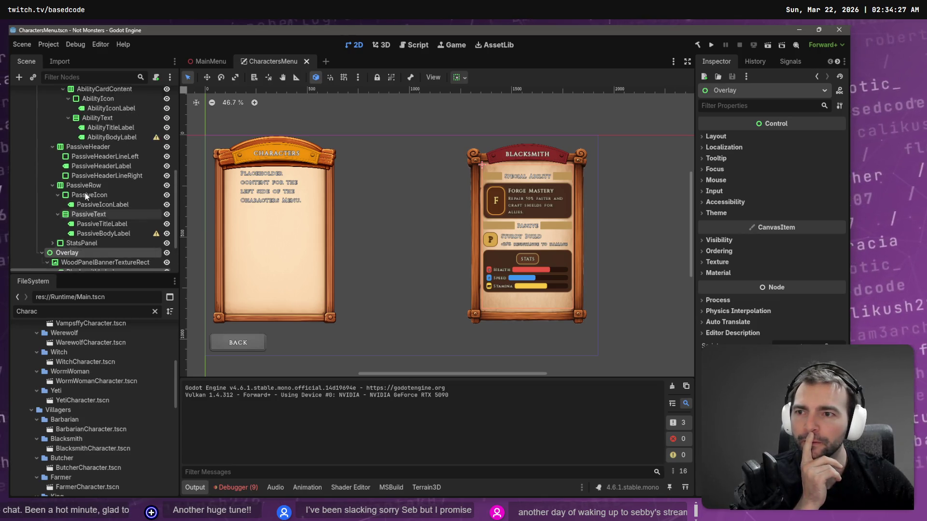
scroll(86, 161, "up", 7)
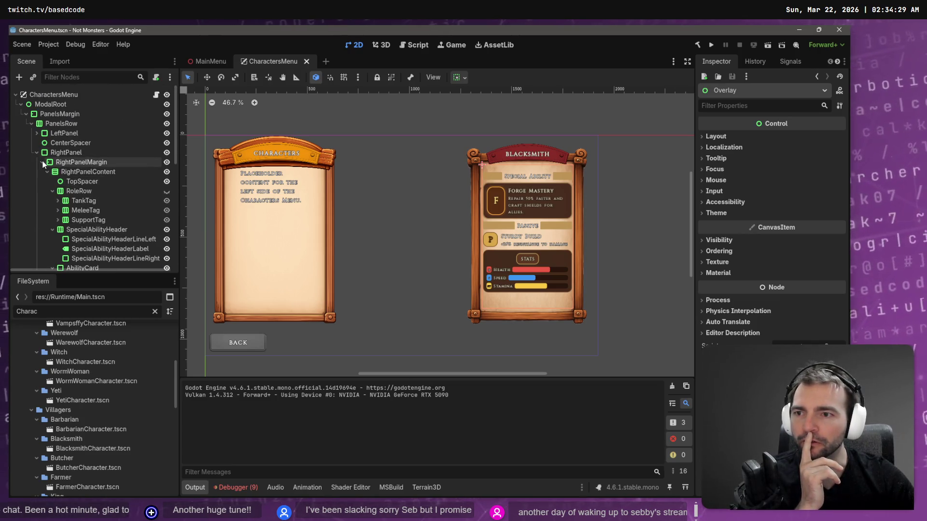
left_click(42, 163)
left_click(79, 162)
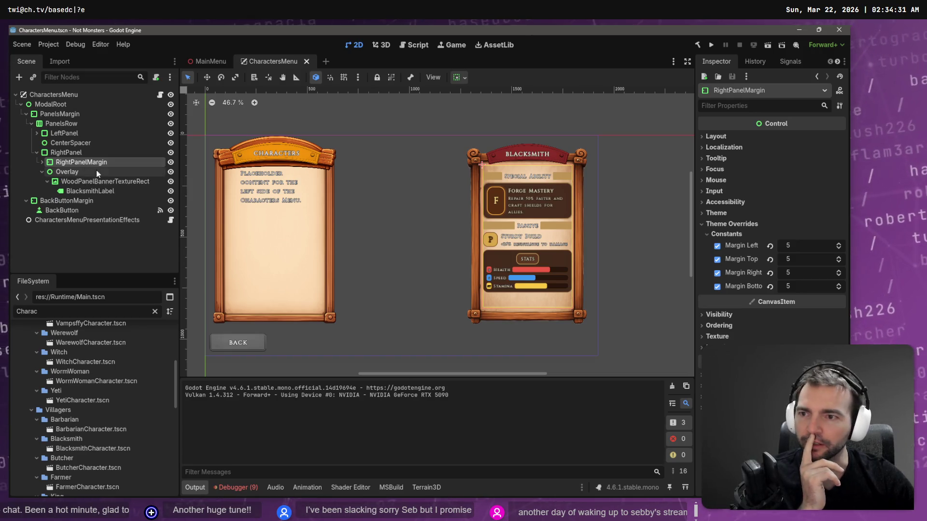
left_click(94, 172)
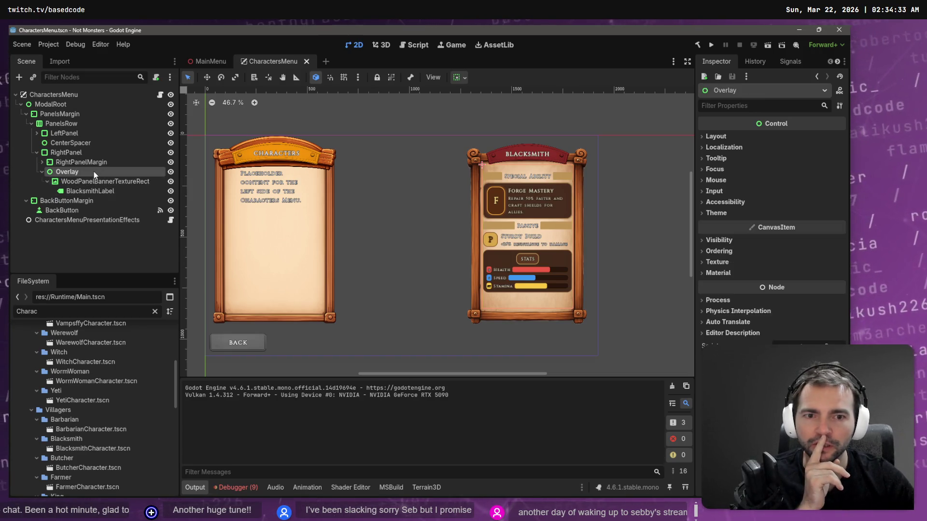
left_click(72, 153)
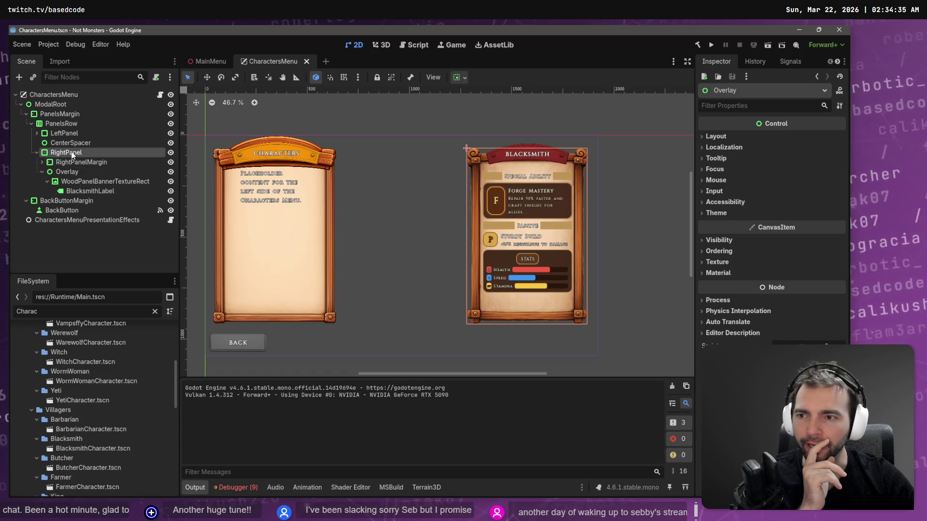
left_click(71, 163)
left_click(69, 171)
left_click(74, 164)
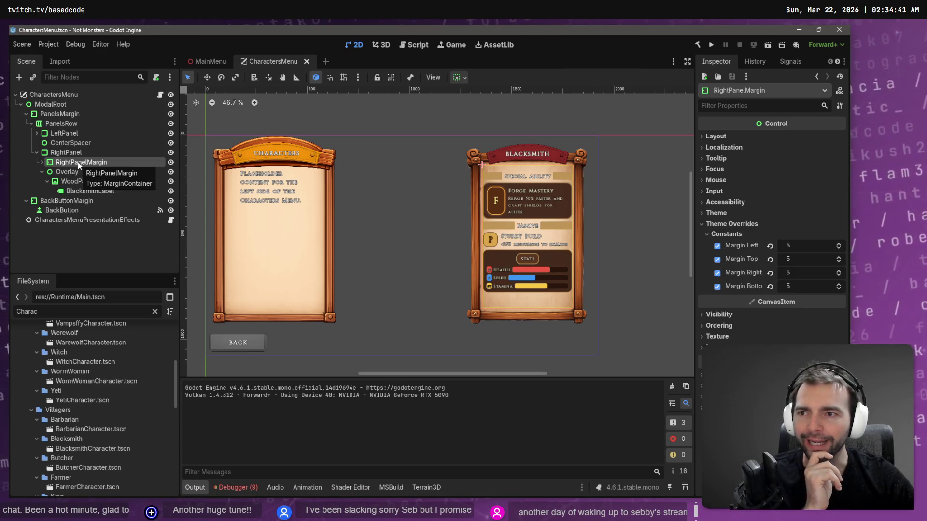
left_click(43, 162)
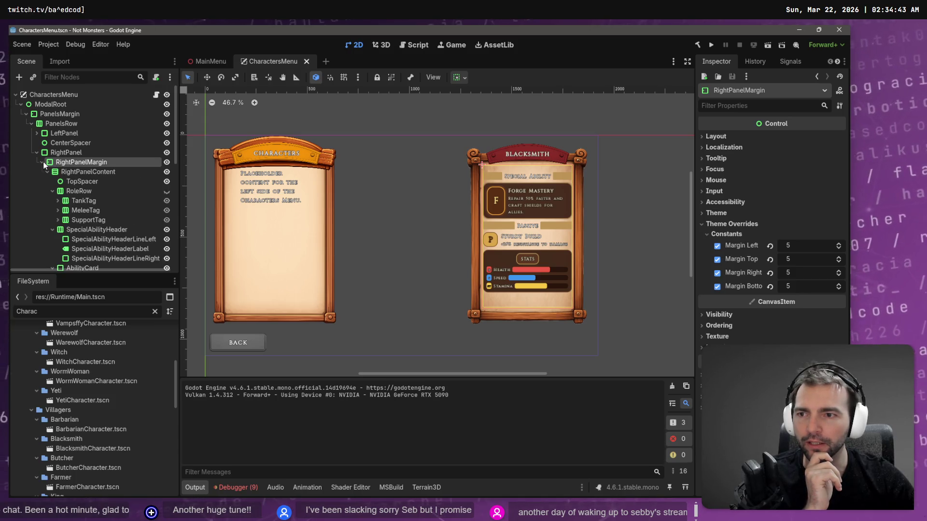
left_click(94, 176)
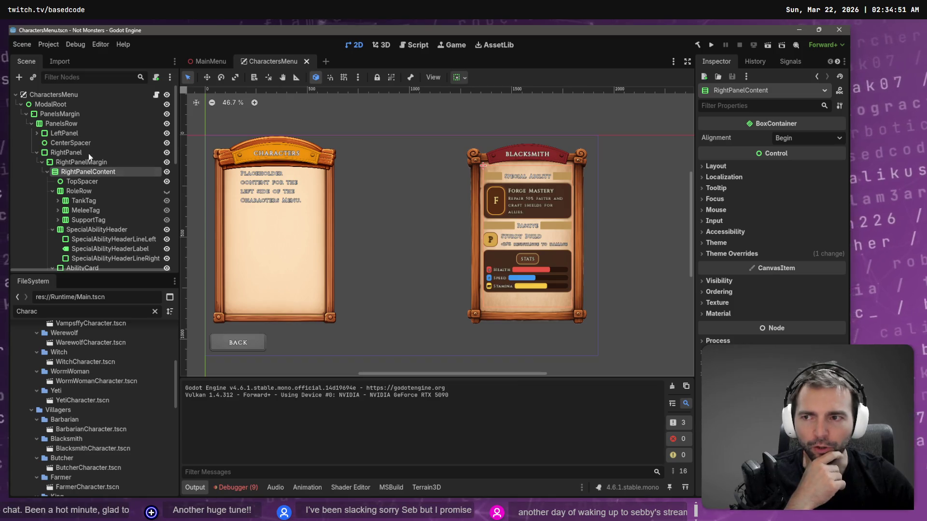
left_click(26, 114)
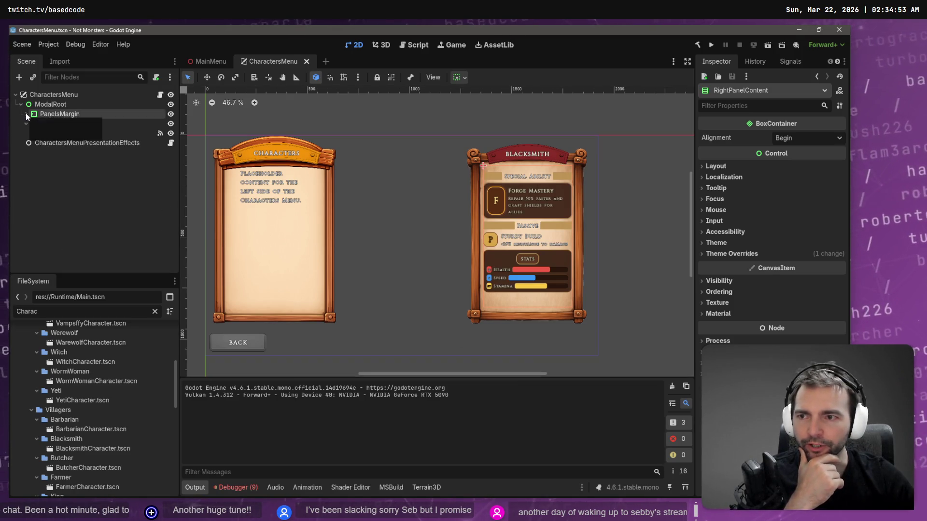
left_click(91, 126)
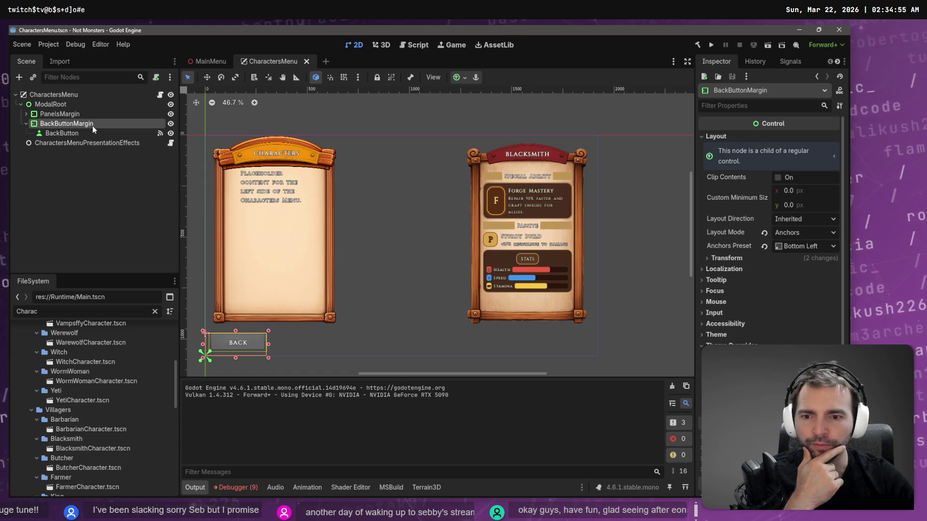
Inspect the PanelsMargin, BackButton, LeftPanel, RightPanel and Overlay nodes.
left_click(81, 115)
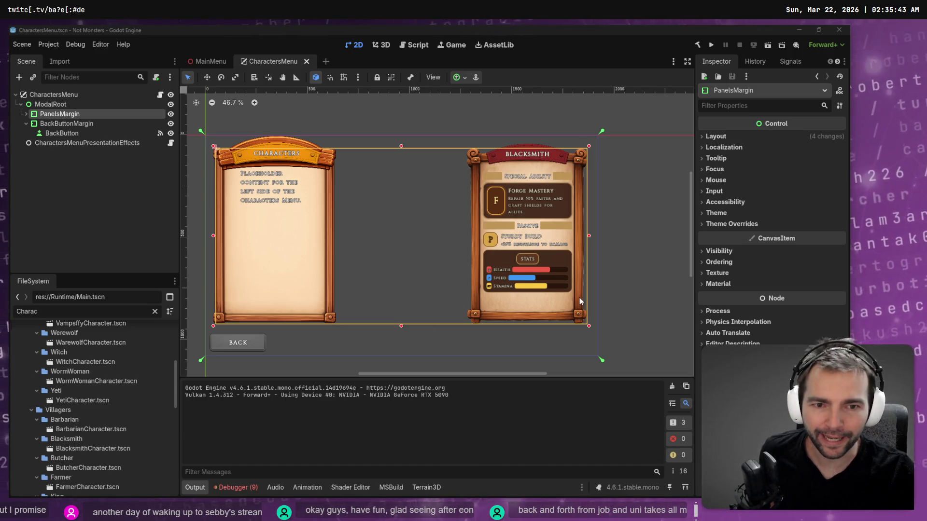
left_click(249, 343)
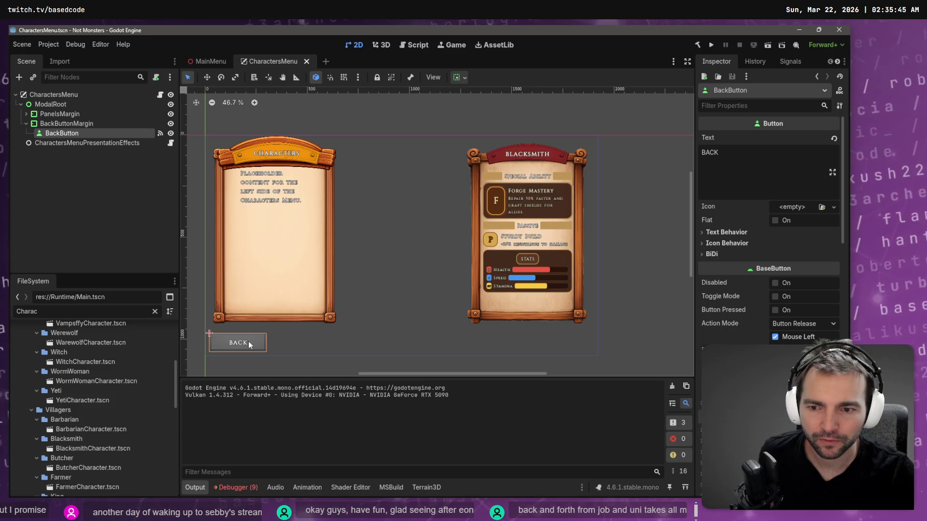
left_click(280, 309)
left_click(578, 302)
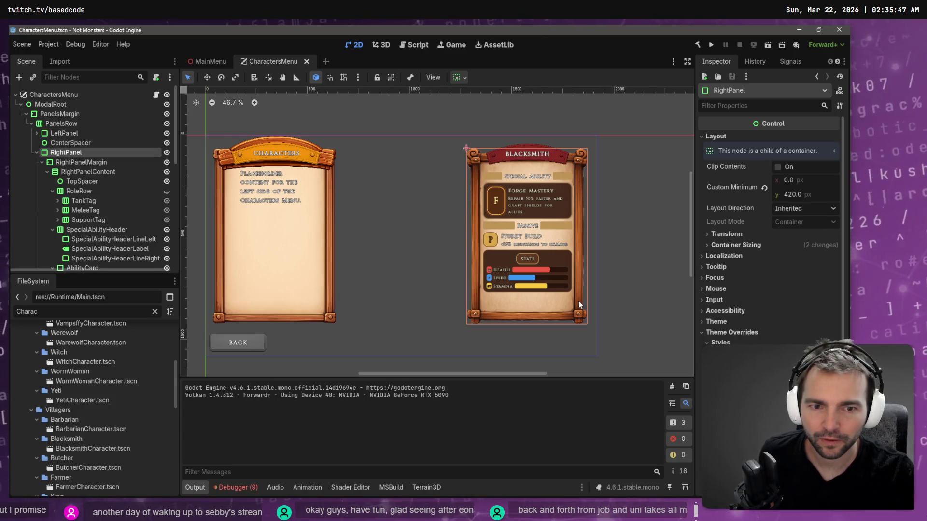
left_click(524, 172)
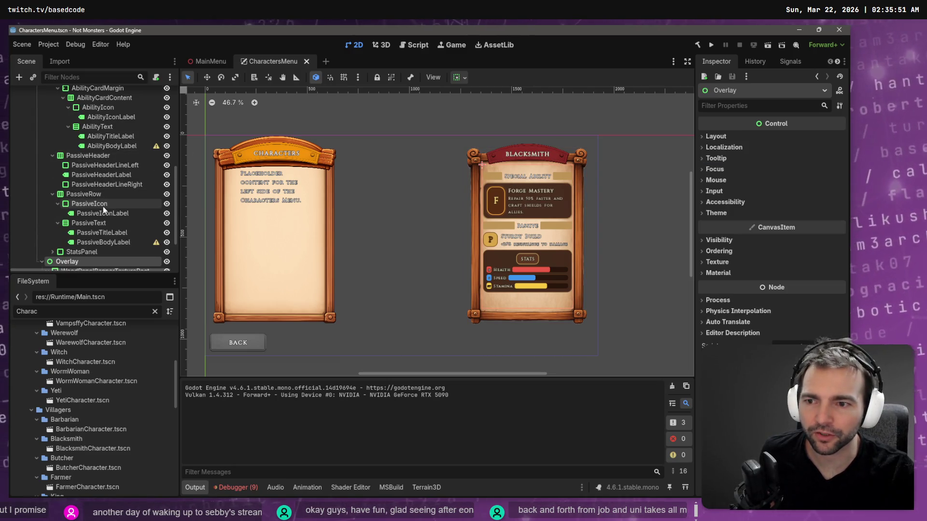
Select RoleRow, then RightPanelContent and TopSpacer in the Scene tree.
scroll(102, 193, "up", 3)
scroll(101, 155, "up", 5)
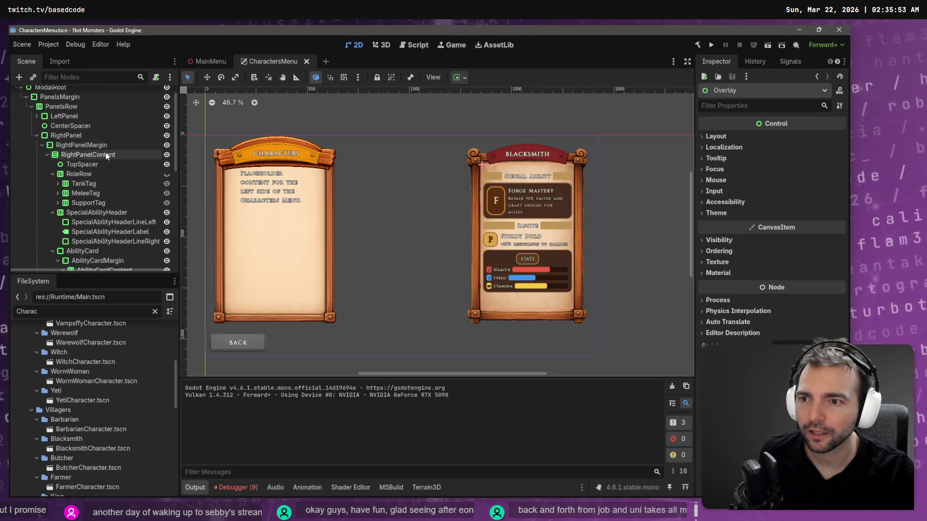
left_click(105, 174)
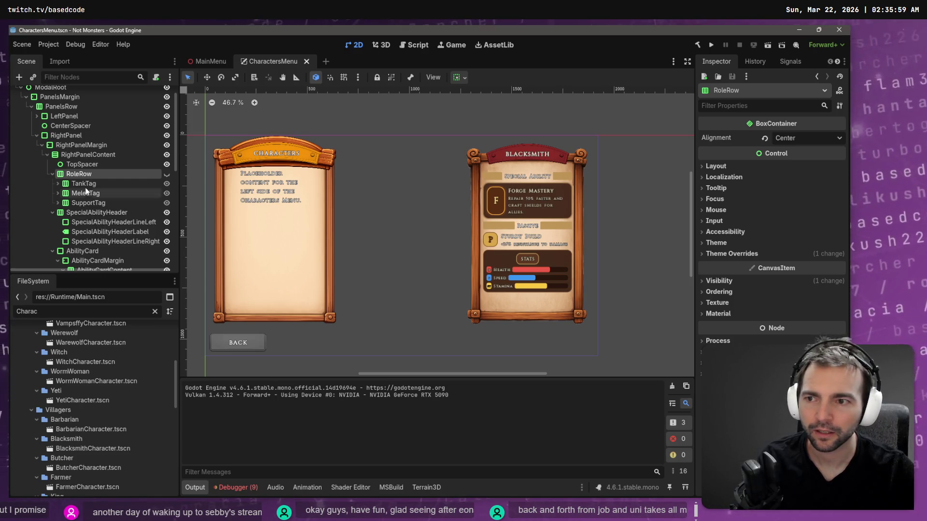
left_click(87, 159)
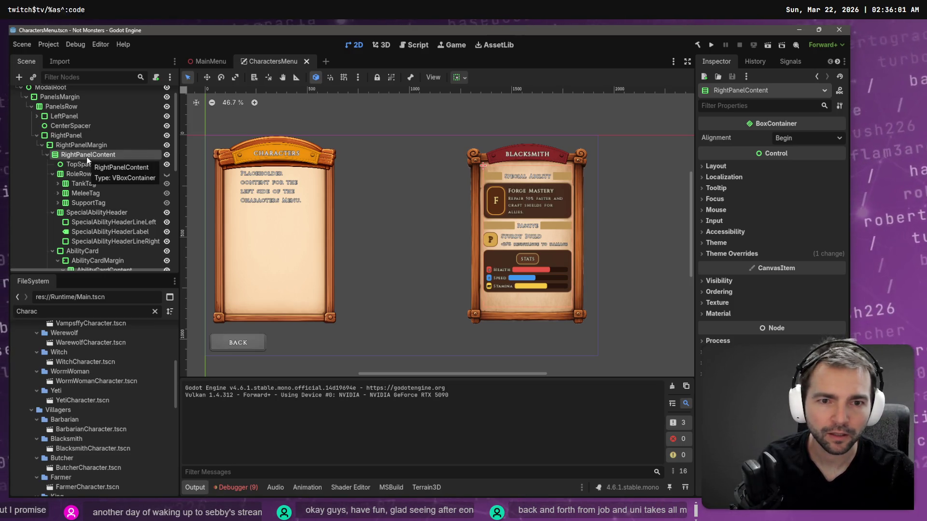
left_click(87, 166)
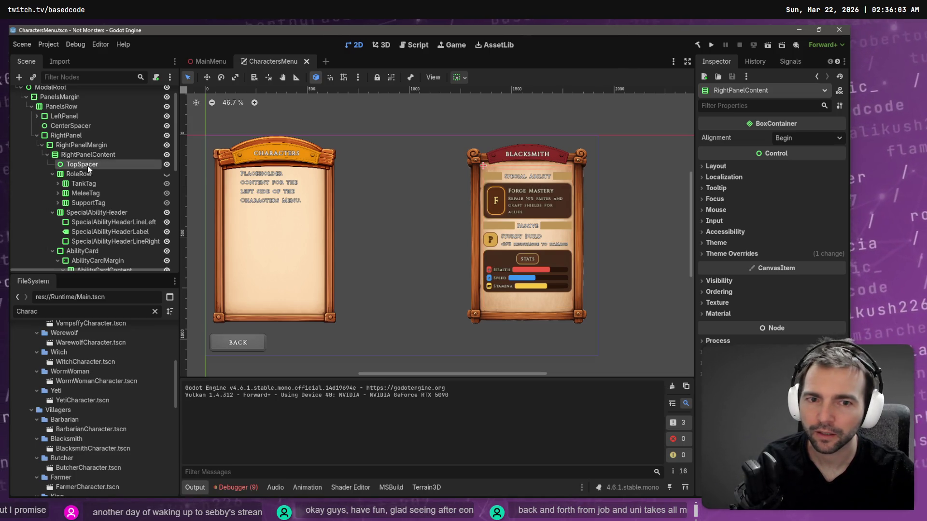
Delete the TopSpacer node, then select RightPanelContent.
key("Delete")
key("Return")
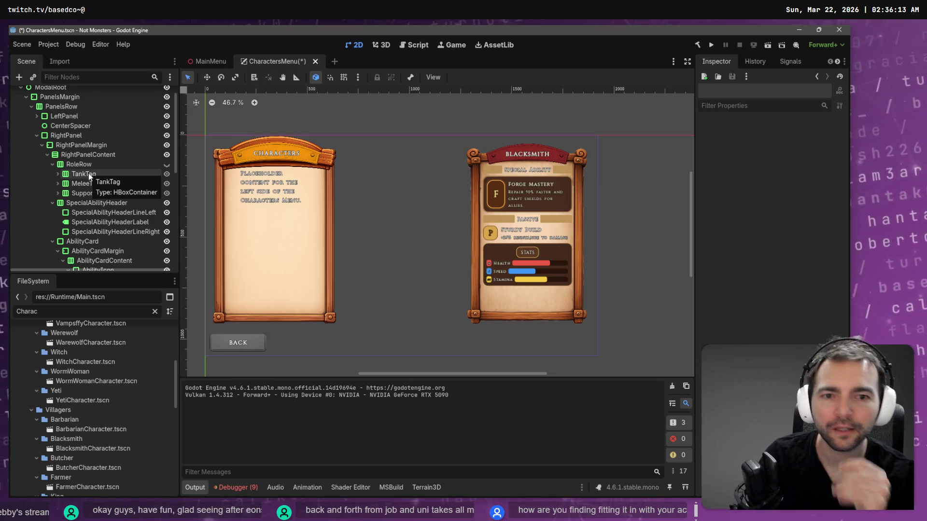
left_click(83, 157)
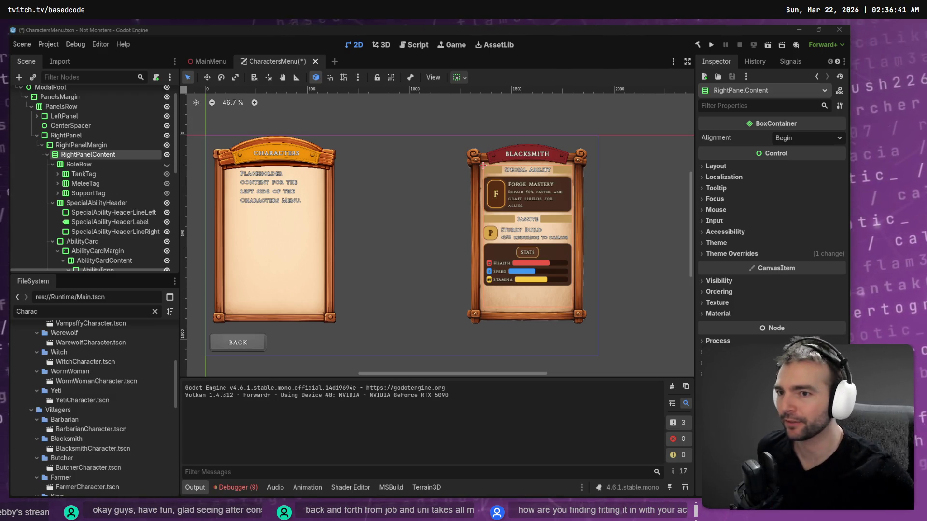
Collapse the RoleRow, SpecialAbilityHeader, AbilityCard, PassiveHeader and PassiveRow branches.
left_click(52, 164)
left_click(52, 174)
left_click(52, 183)
left_click(52, 193)
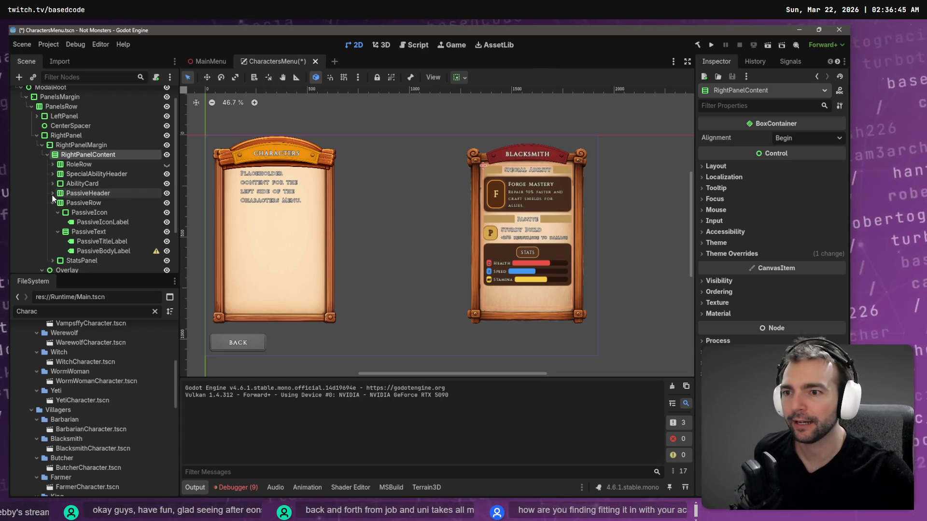
left_click(52, 203)
Inspect StatsPanel and the BACK button nodes, then collapse the PanelsMargin branch.
left_click(73, 213)
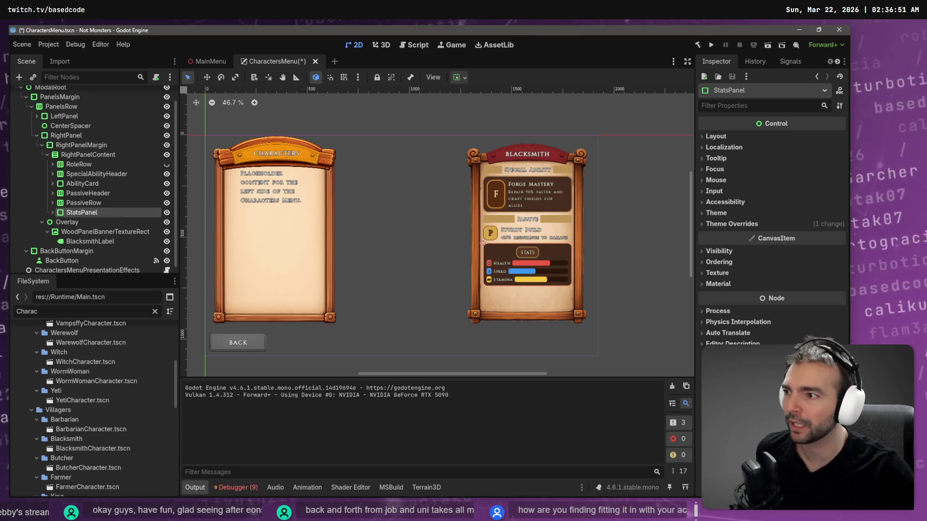
left_click(246, 338)
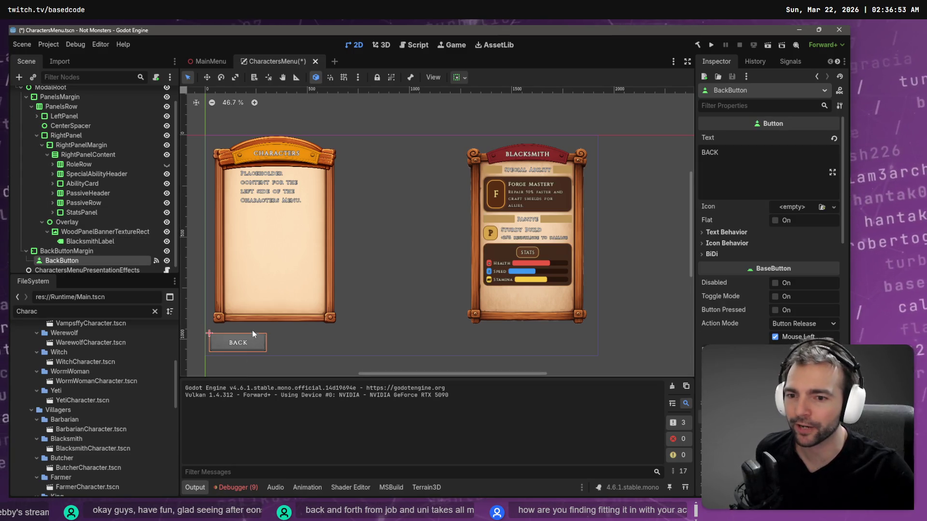
left_click(88, 252)
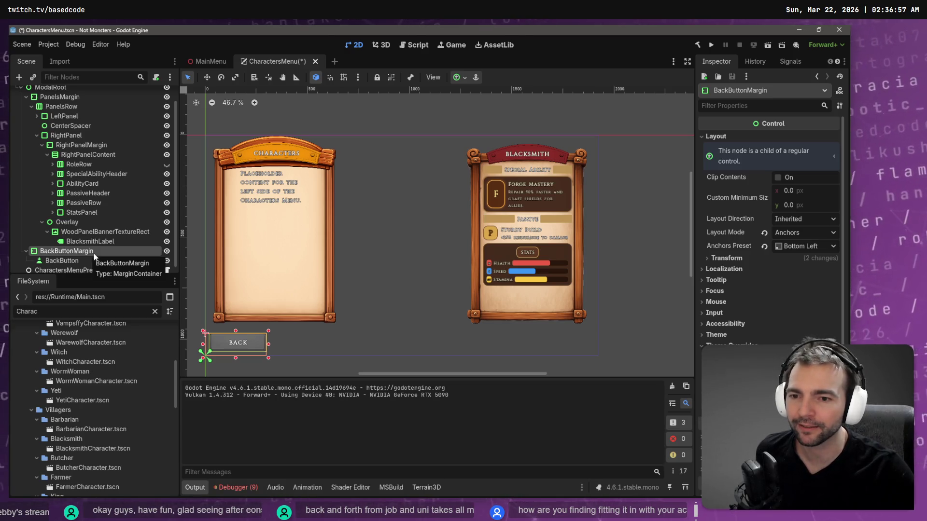
left_click(26, 97)
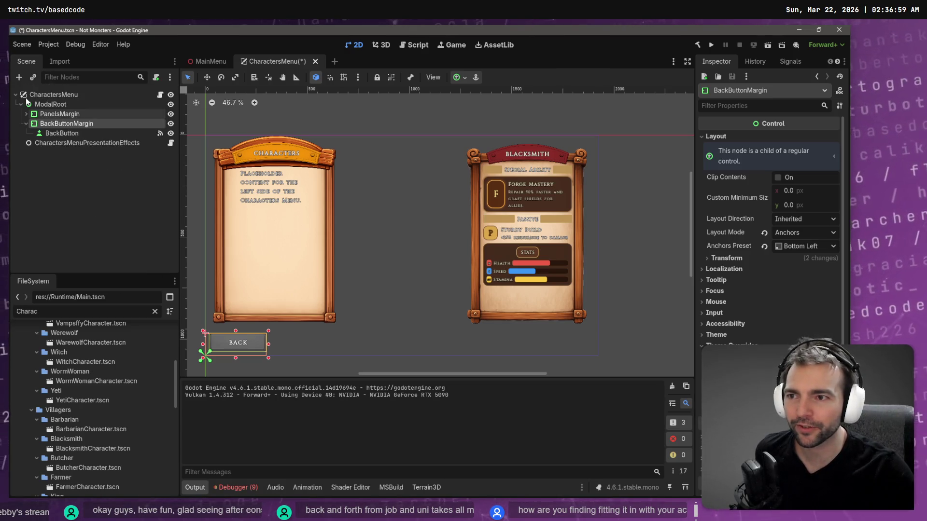
Drag PanelsMargin's bottom edge down, growing it from 860 to 879 px tall.
left_click(27, 124)
left_click(49, 116)
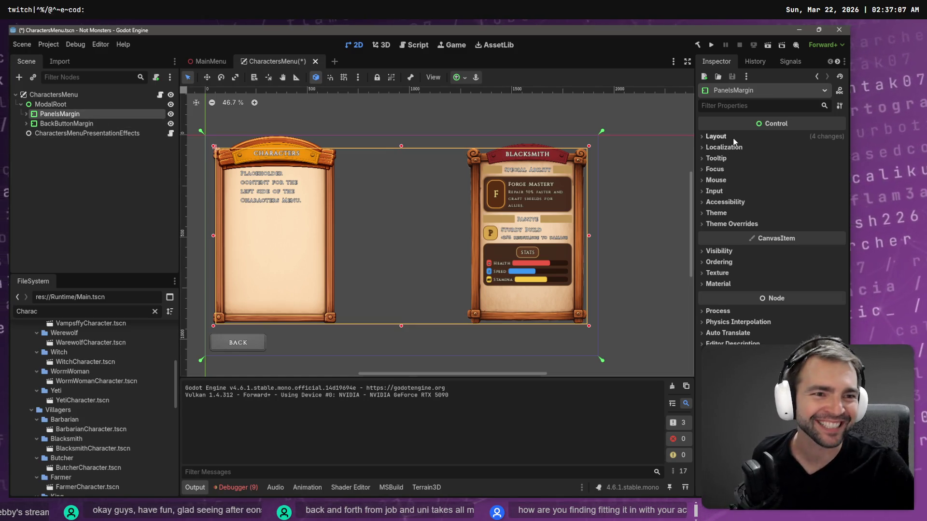
left_click(773, 137)
left_click(730, 258)
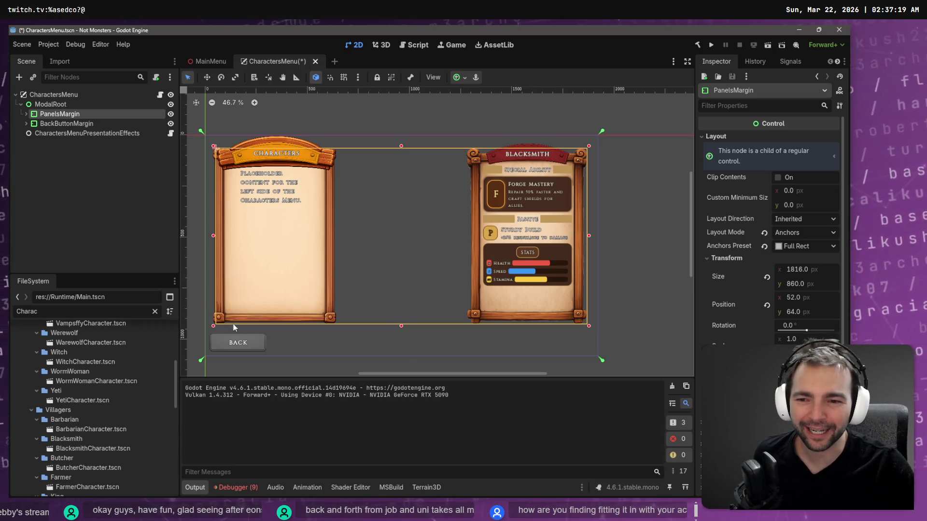
left_click_drag(402, 325, 400, 328)
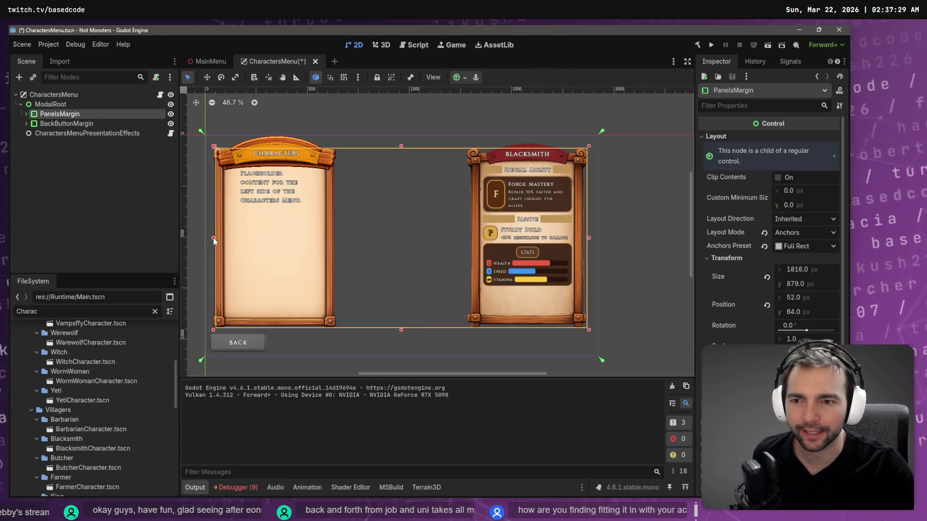
Set the PanelsMargin position x to 20, after first trying 40 and 30.
left_click(824, 295)
type("40")
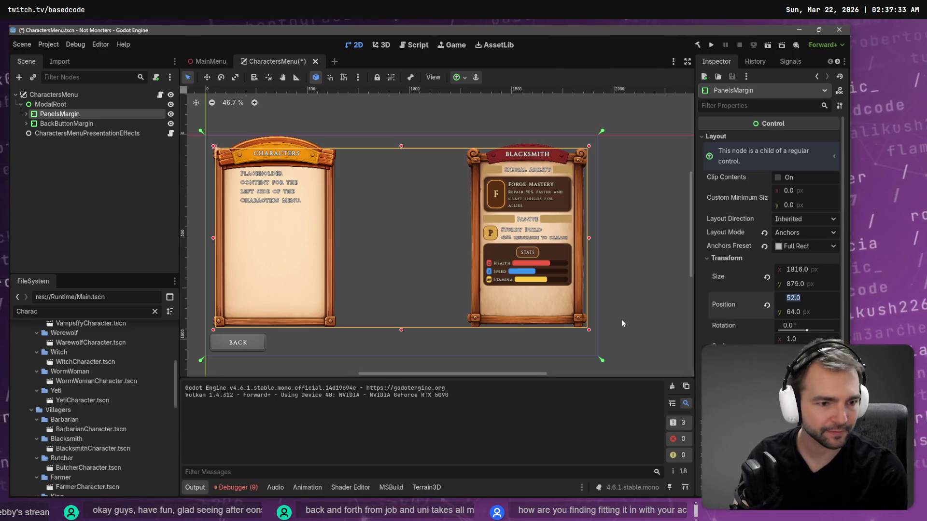
key("Return")
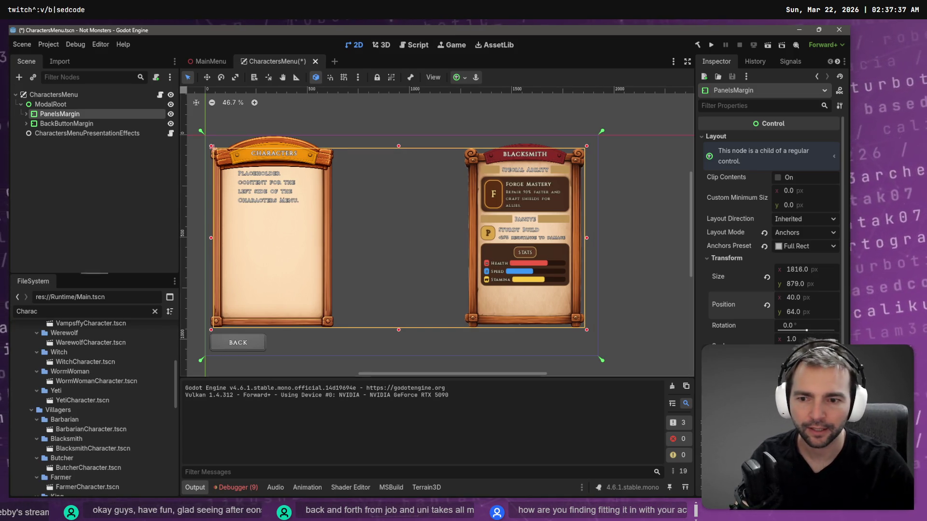
left_click(801, 298)
type("30")
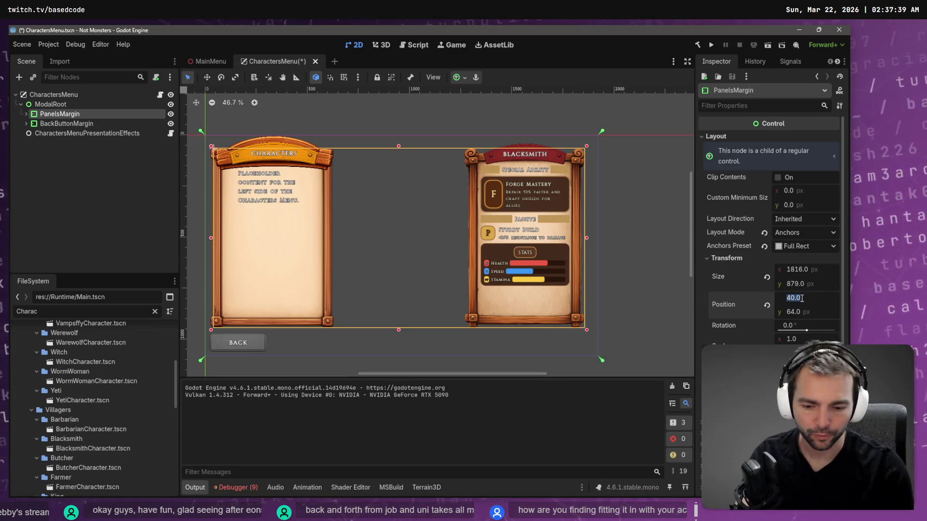
key("Return")
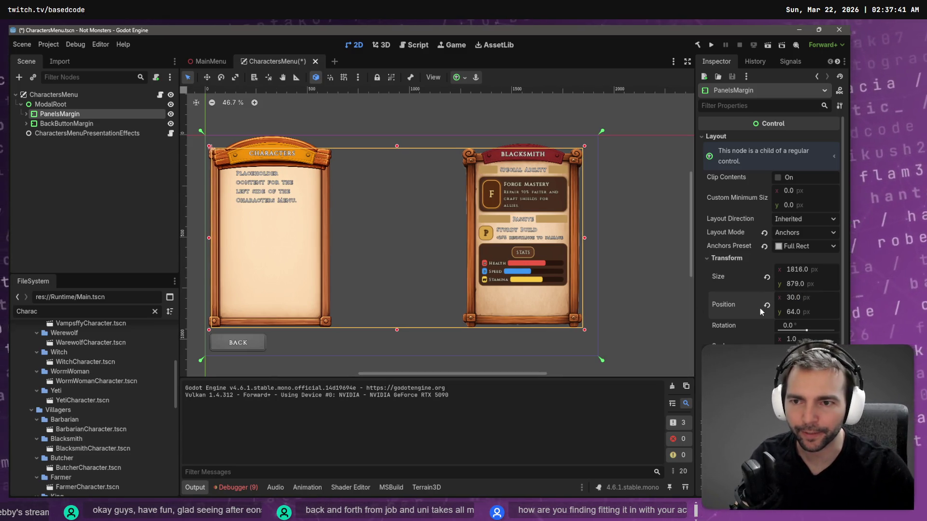
left_click(793, 299)
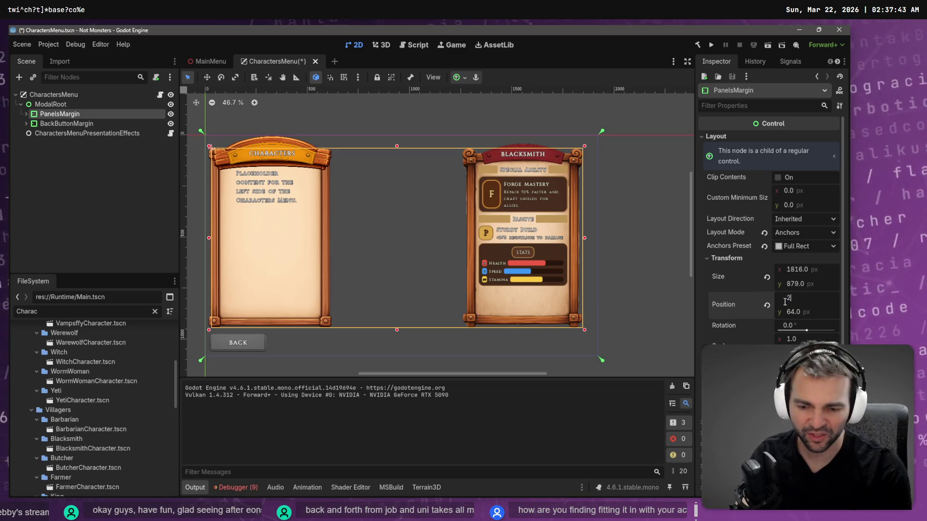
type("2")
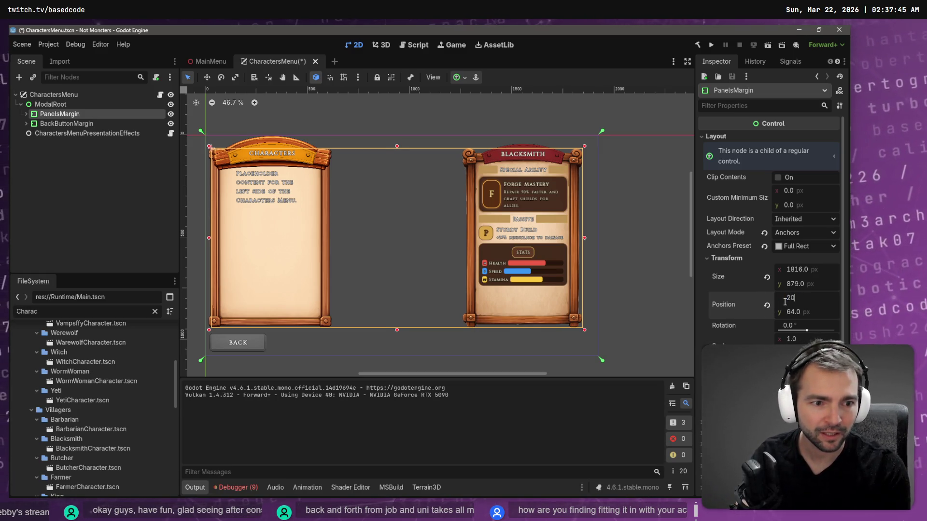
type("0")
key("Return")
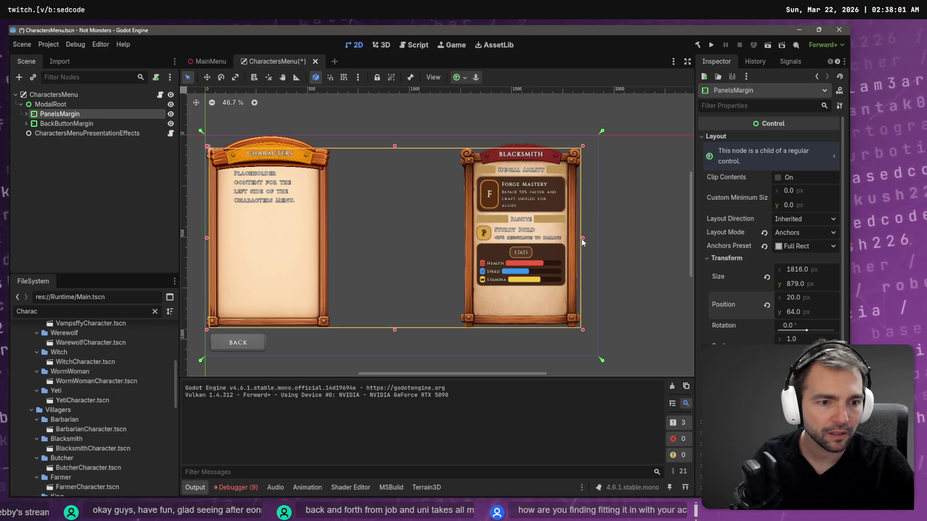
Widen PanelsMargin to the right, save CharactersMenu, and lower its top edge slightly.
left_click(82, 102)
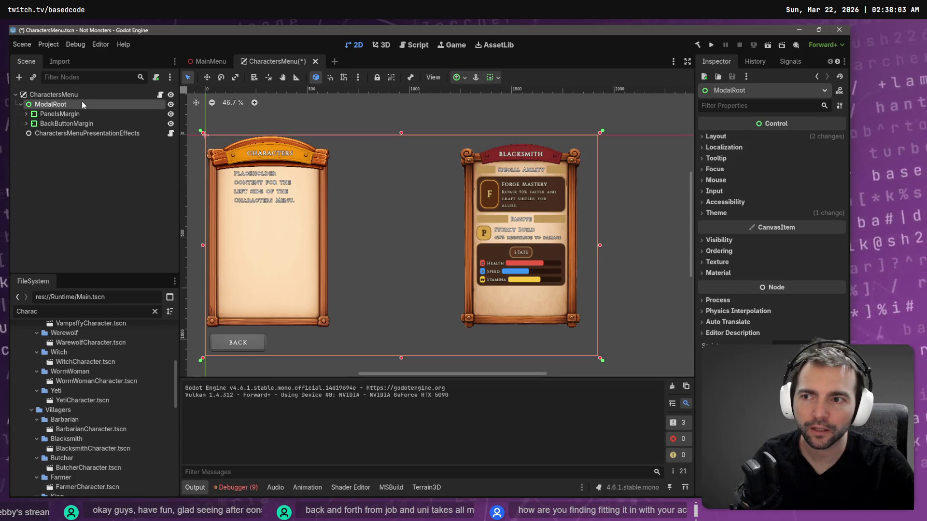
left_click(76, 115)
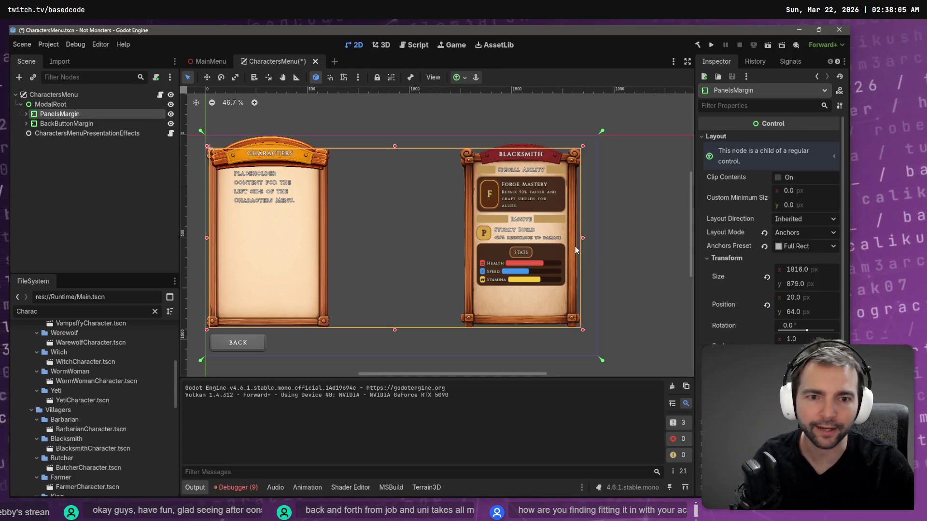
left_click_drag(585, 239, 599, 237)
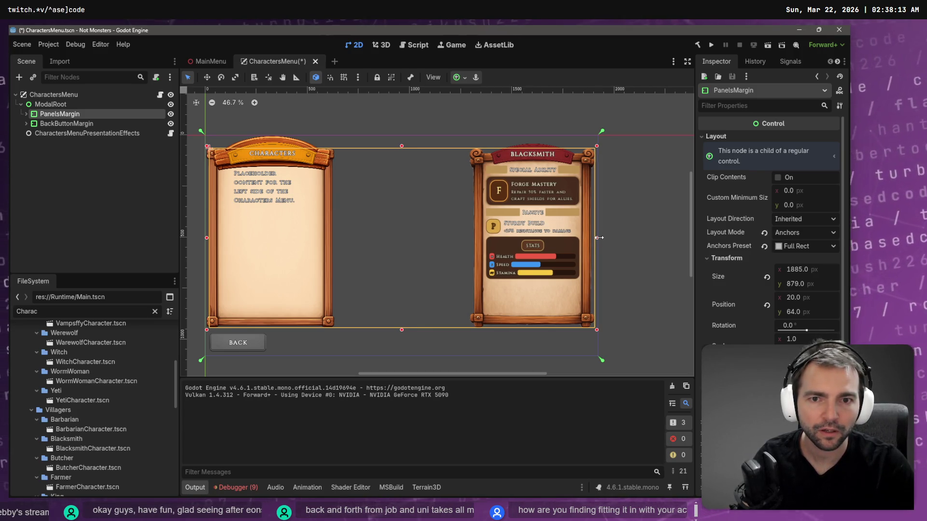
key("ctrl+s")
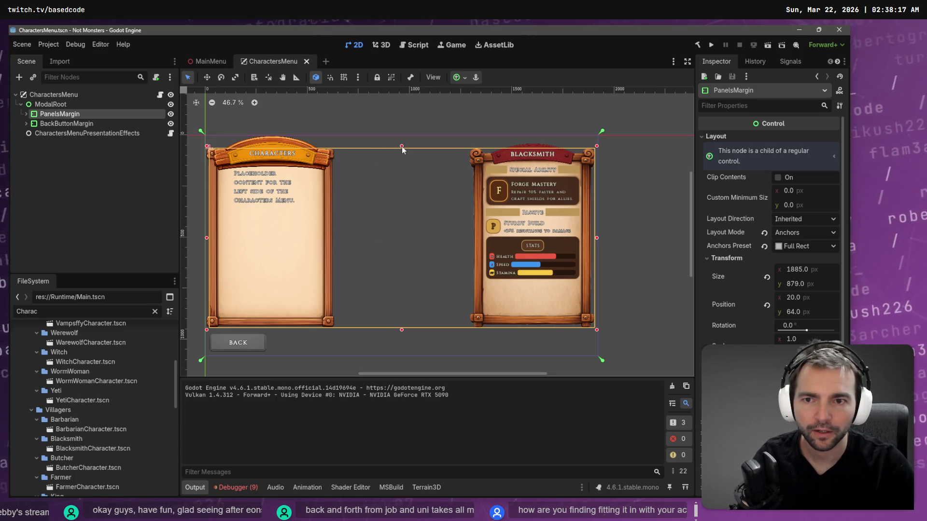
left_click_drag(401, 145, 401, 147)
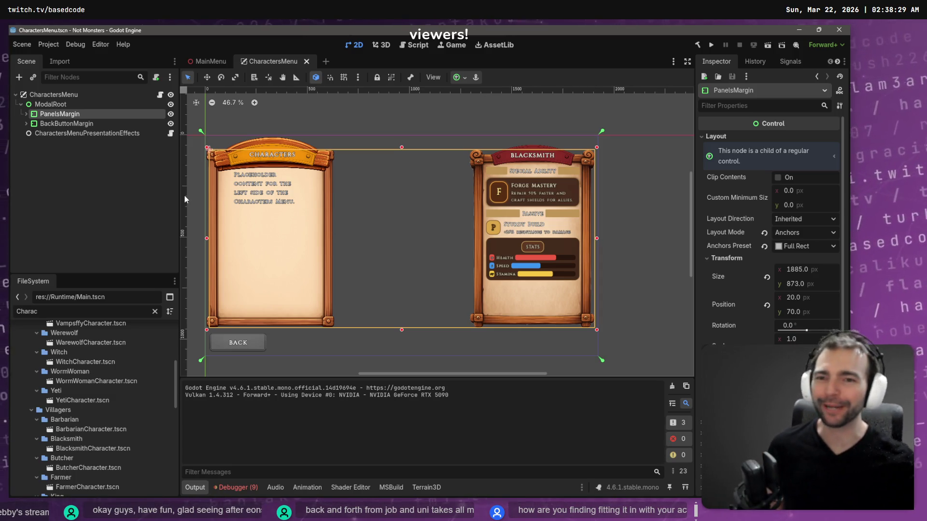
left_click(89, 124)
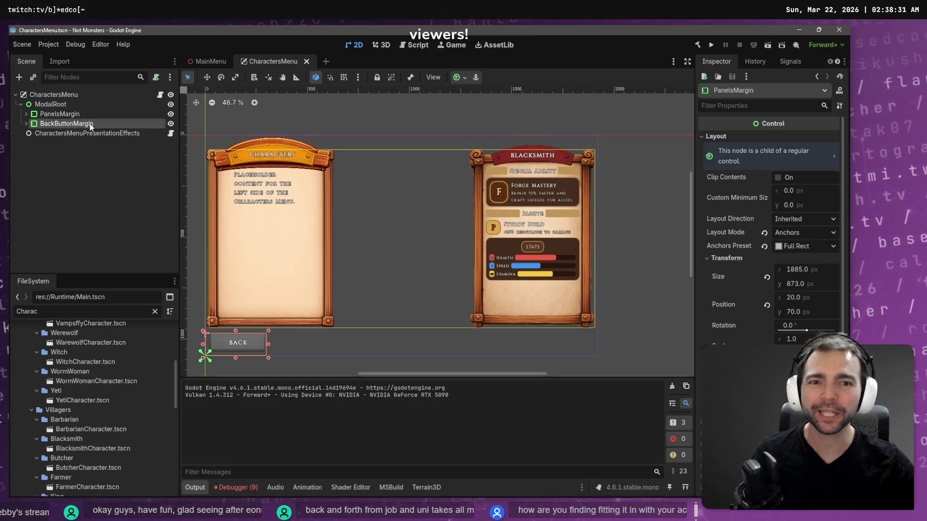
left_click(92, 114)
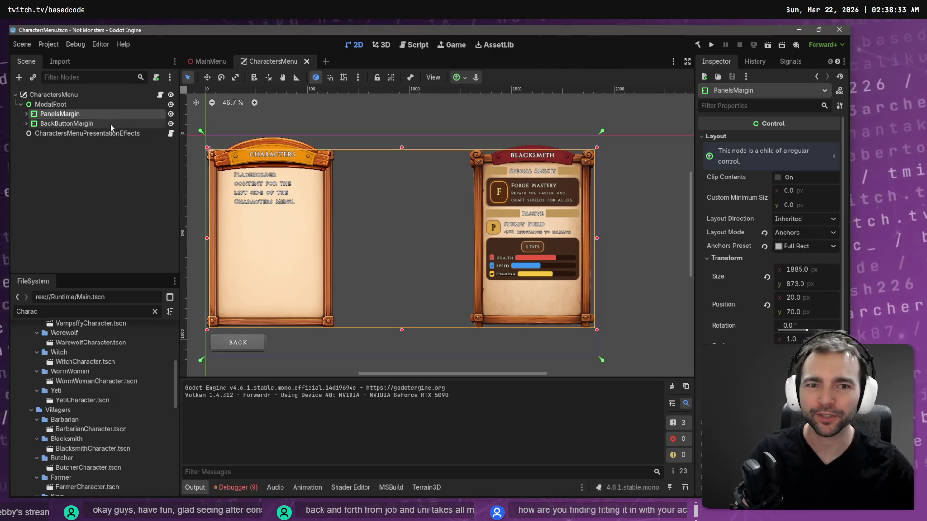
key("shift+Right")
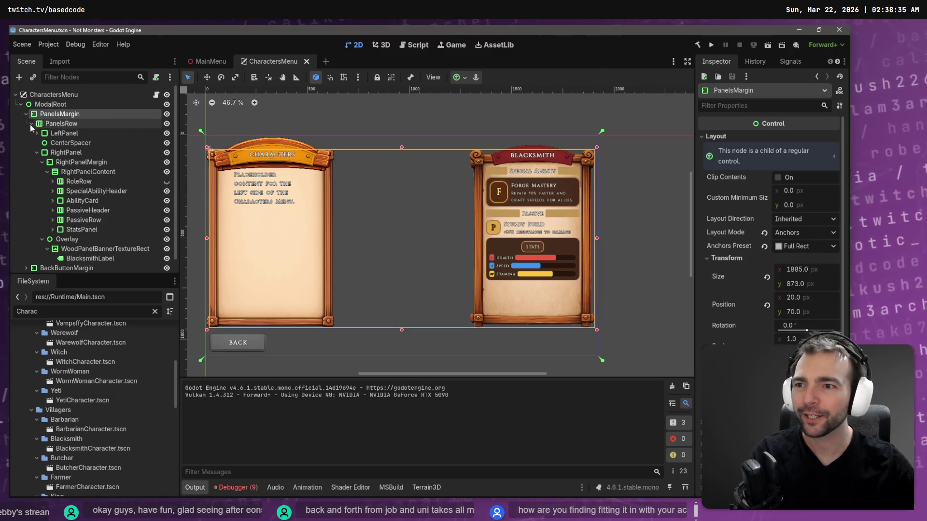
left_click(32, 124)
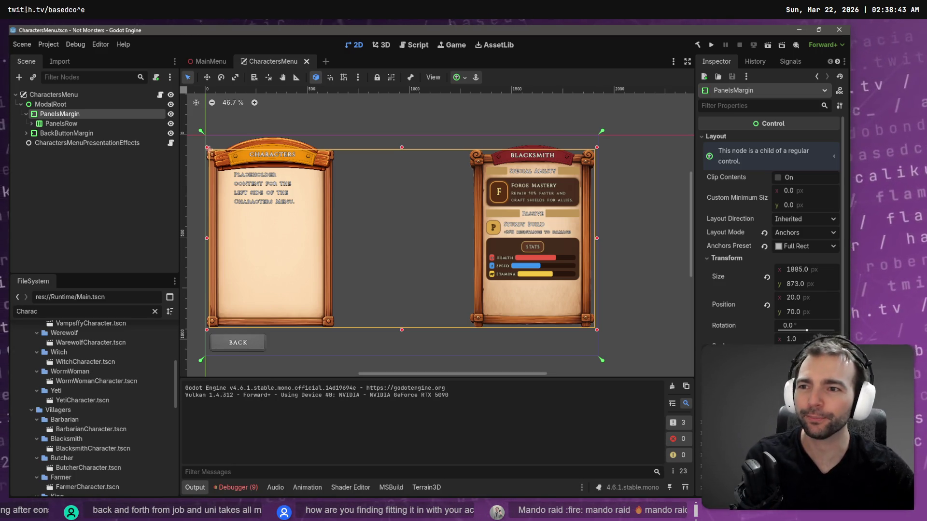
left_click(55, 132)
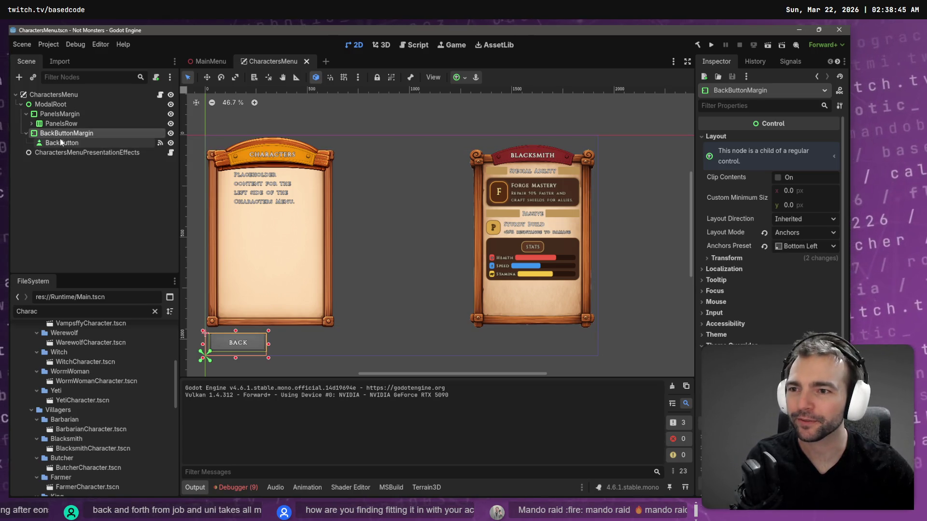
left_click(66, 124)
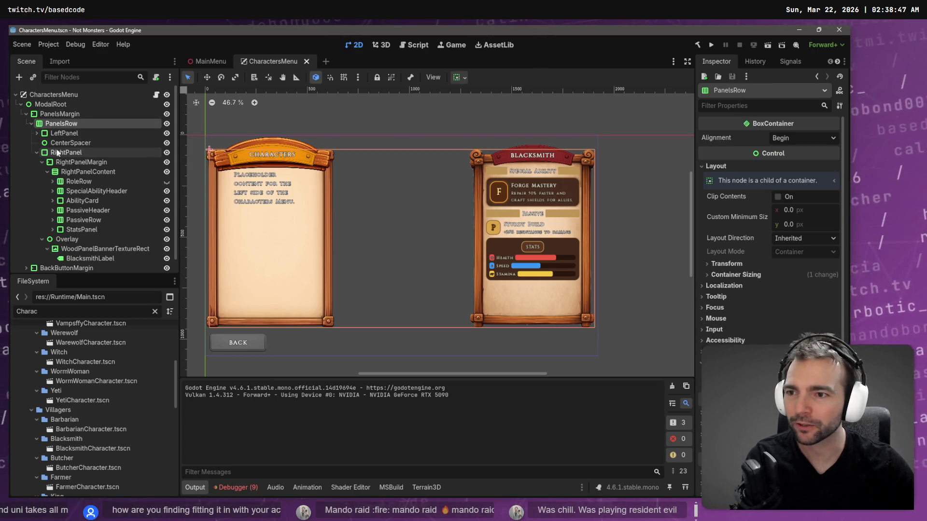
left_click(66, 152)
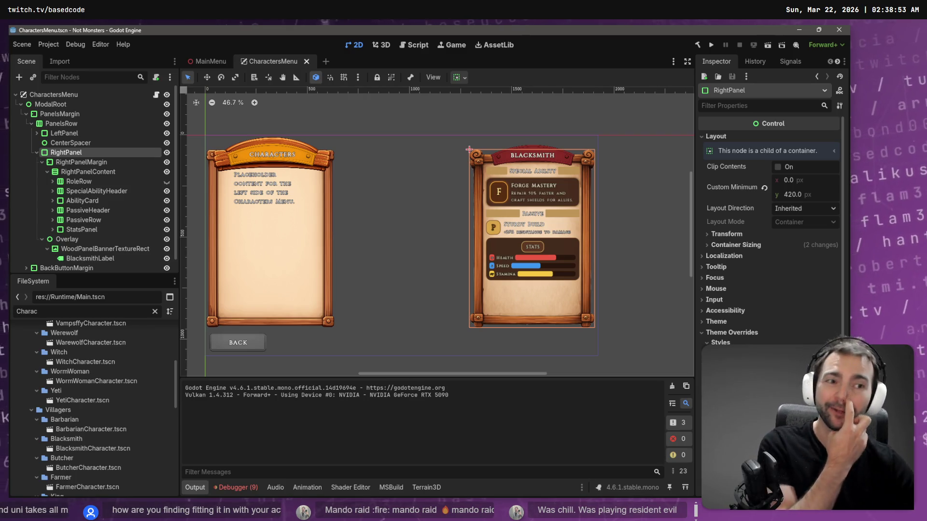
left_click(749, 245)
left_click(748, 245)
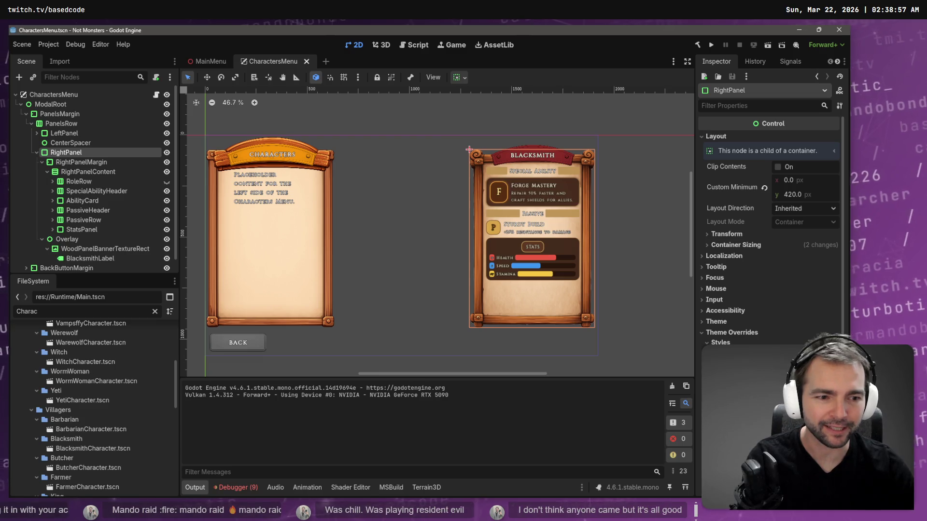
left_click(805, 354)
scroll(753, 314, "down", 5)
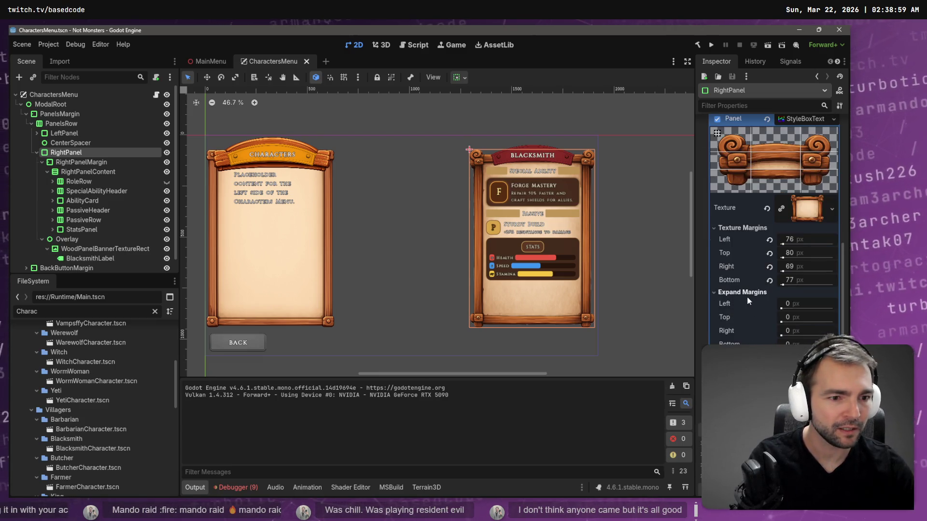
Give the RightPanel frame's Panel style a 15 px top expand margin.
mouse_move(794, 303)
left_mouse_down()
mouse_move(837, 303)
mouse_move(797, 317)
left_mouse_up()
key("ctrl+z")
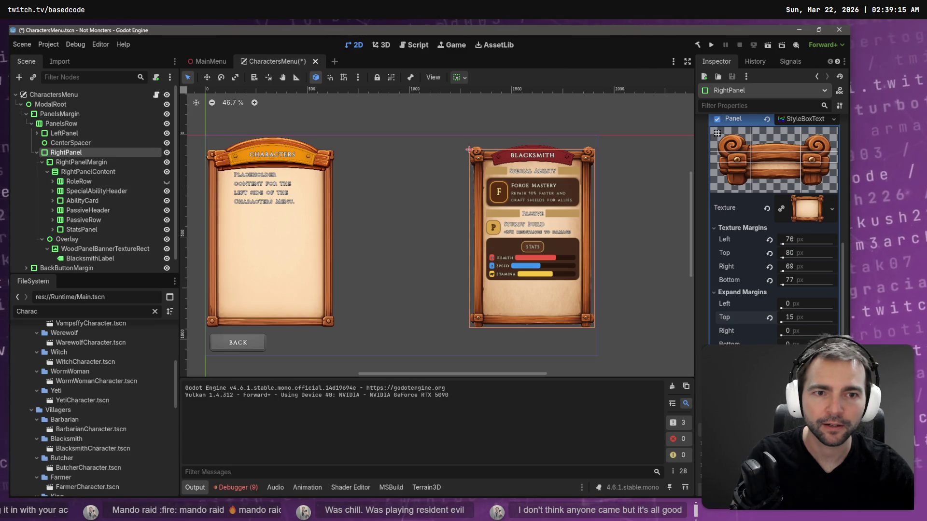
left_click(775, 320)
type("20")
key("Return")
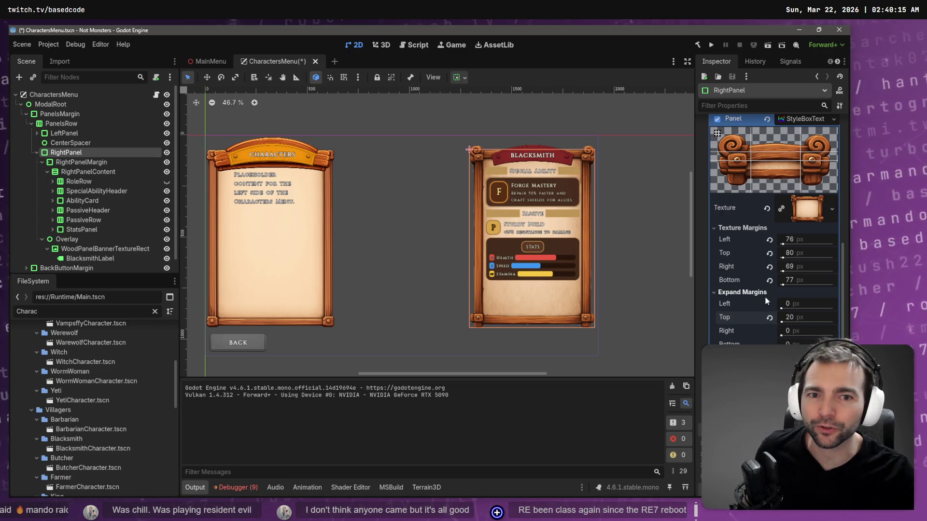
left_click(791, 317)
type("15")
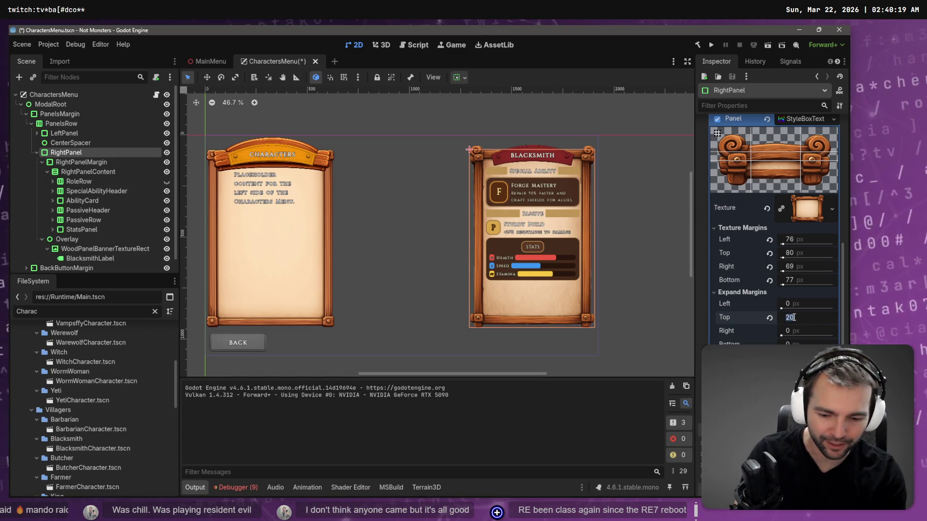
key("Return")
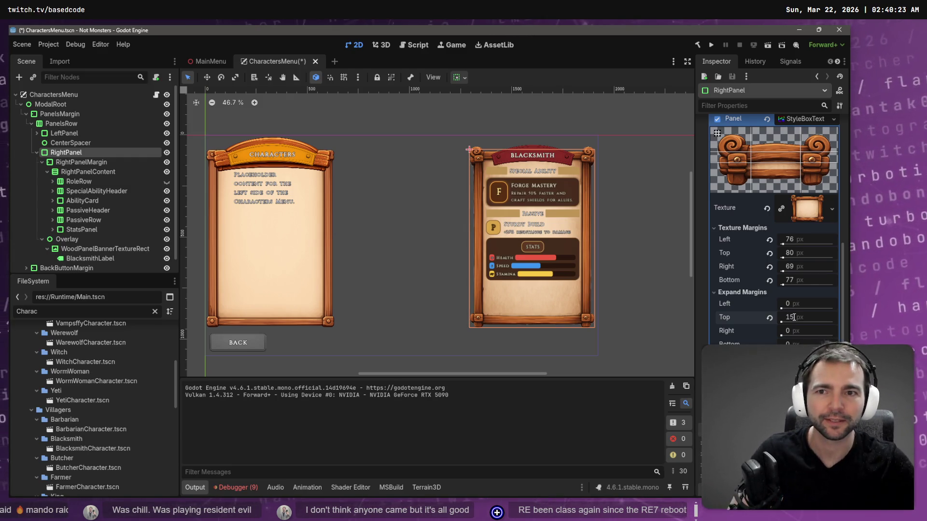
Save CharactersMenu, switch to the MainMenu scene and run the game.
key("ctrl+s")
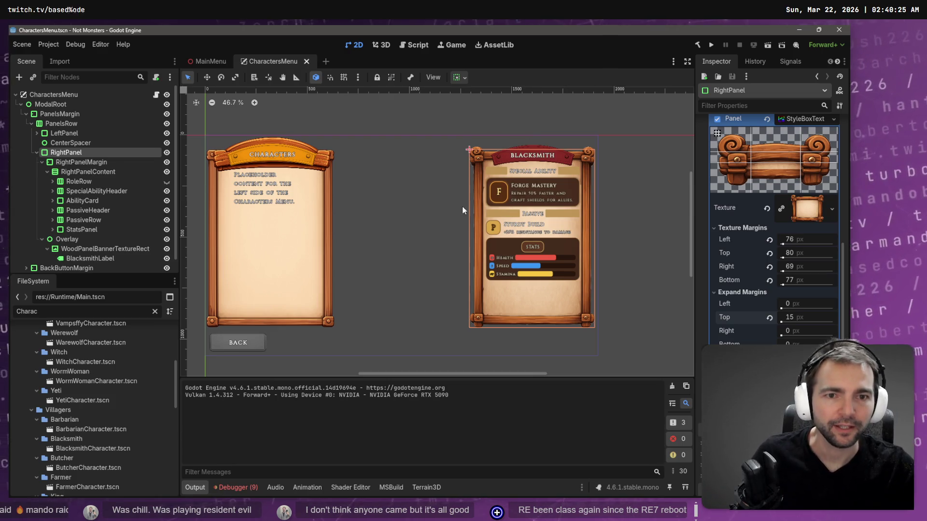
left_click(210, 62)
key("F5")
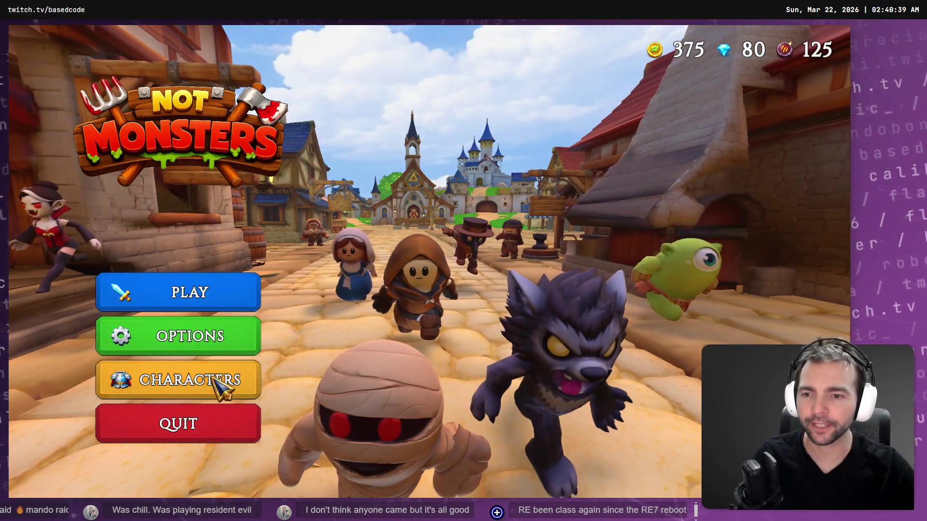
Open the Characters screen and go back to the main menu four times to check the layout.
left_click(220, 386)
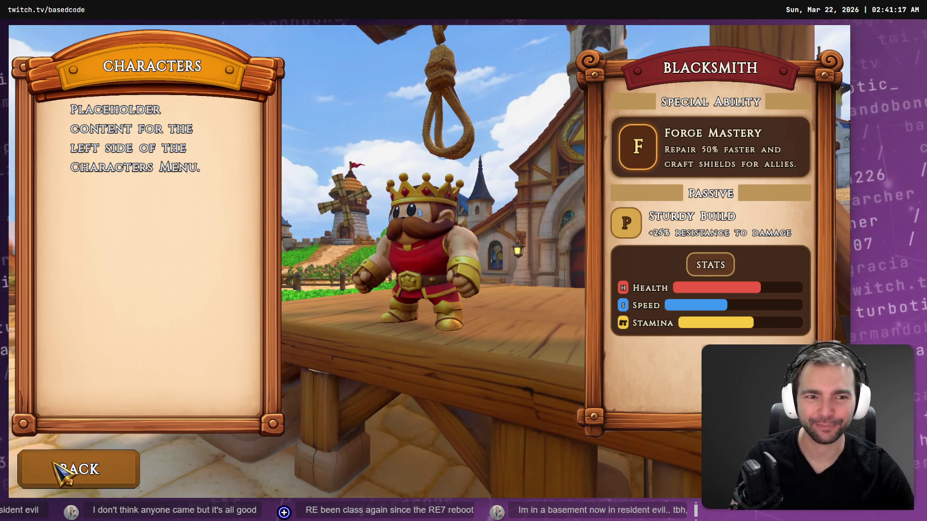
left_click(68, 466)
left_click(232, 383)
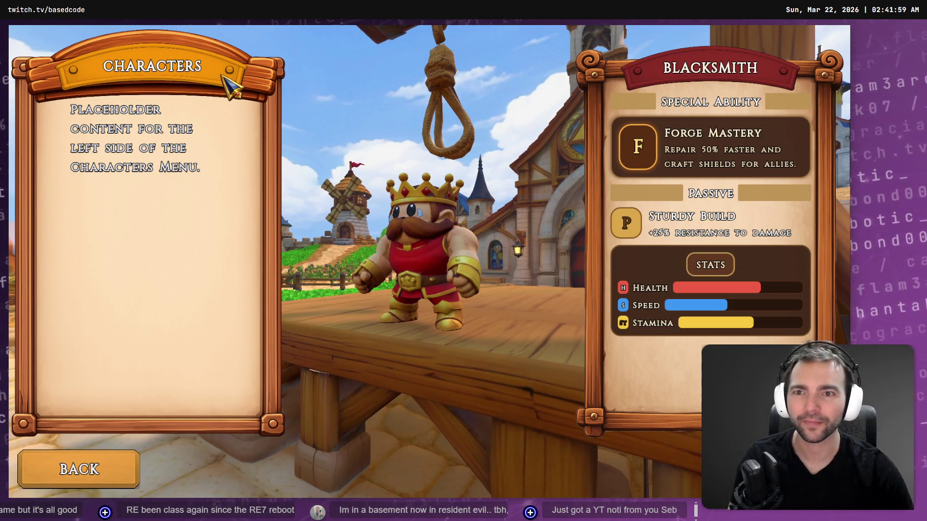
left_click(113, 470)
left_click(121, 379)
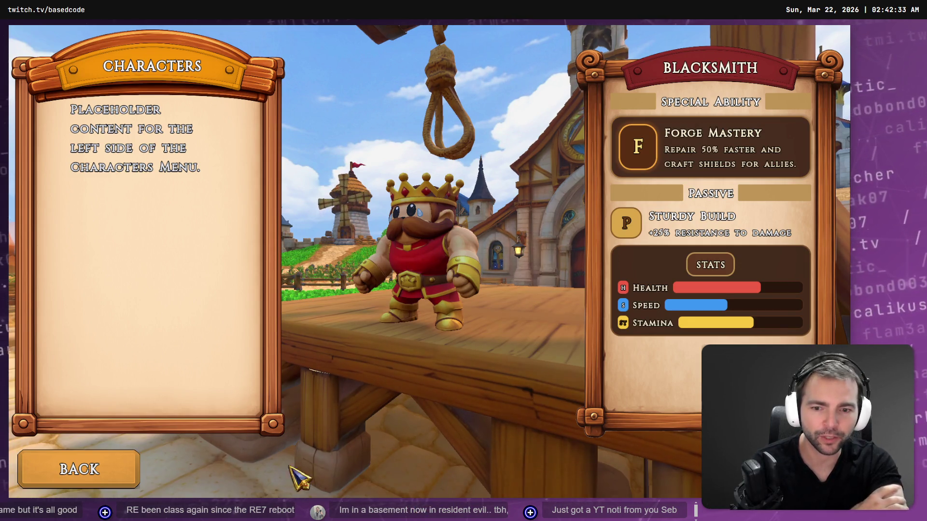
left_click(102, 468)
left_click(224, 379)
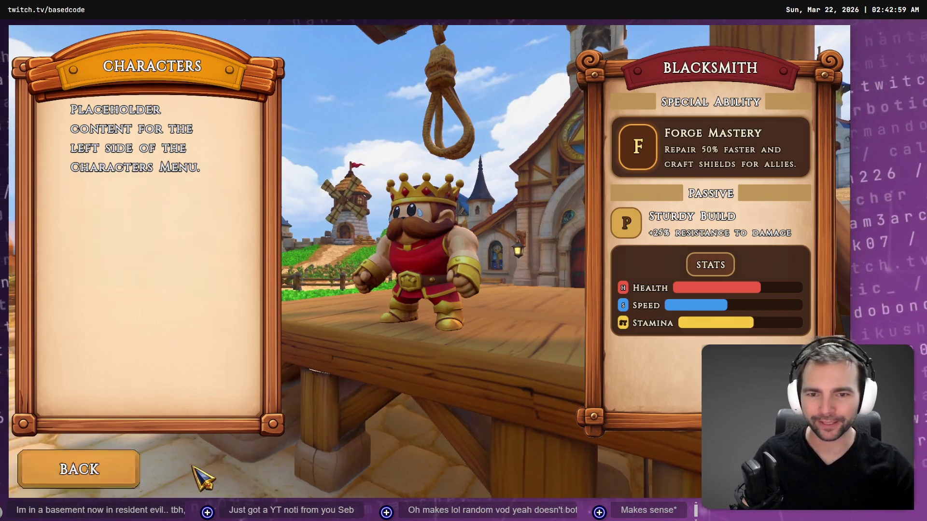
left_click(135, 470)
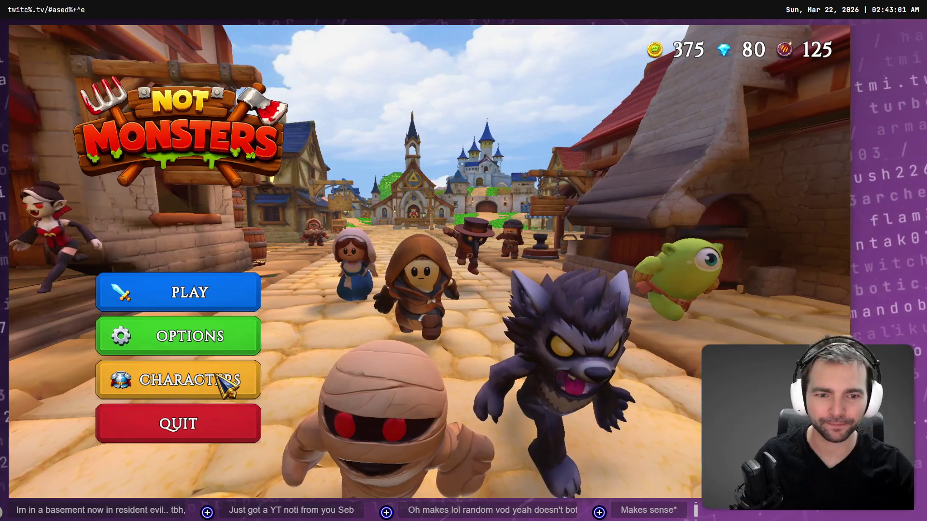
Check the Characters screen four more times, then close the running game with Alt+F4.
left_click(220, 378)
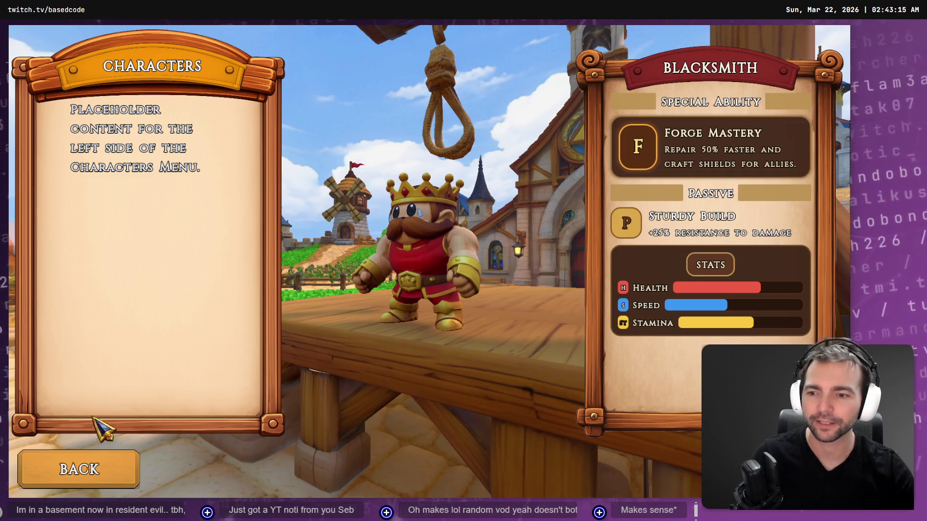
left_click(106, 476)
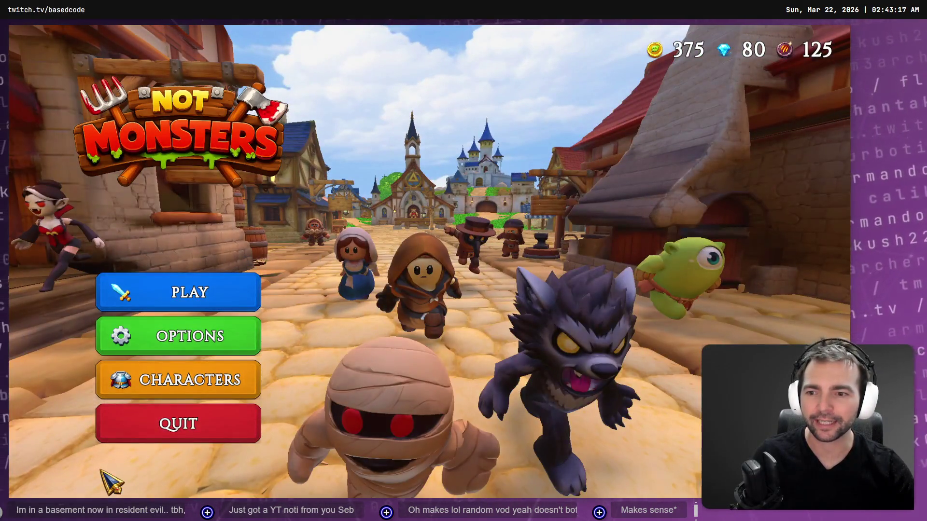
left_click(144, 382)
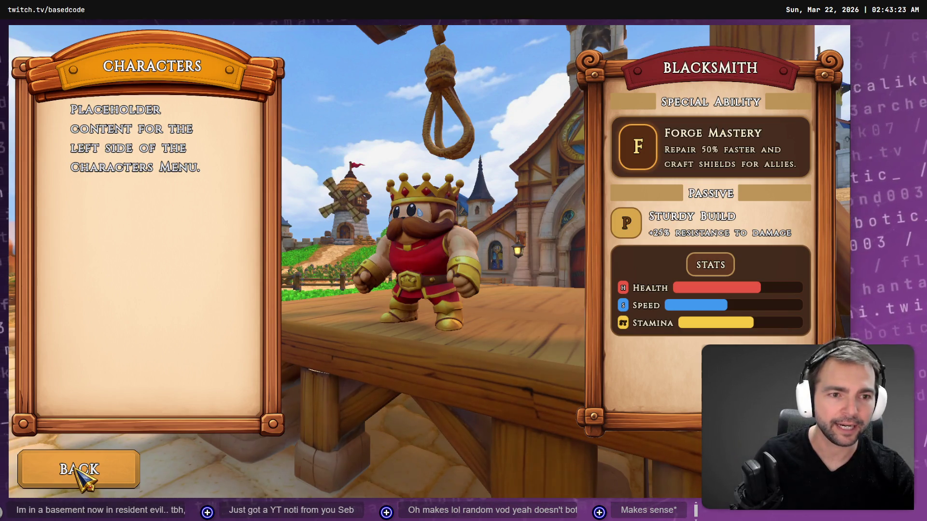
left_click(77, 468)
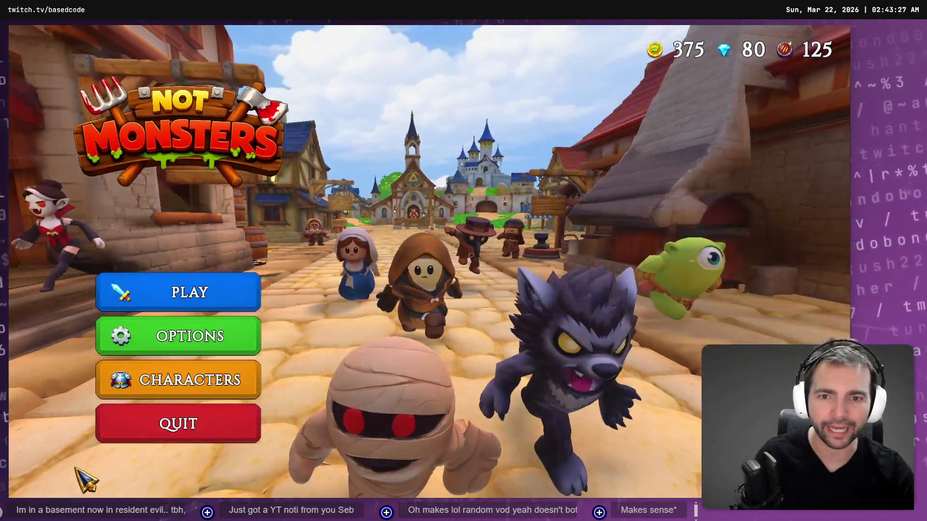
left_click(207, 392)
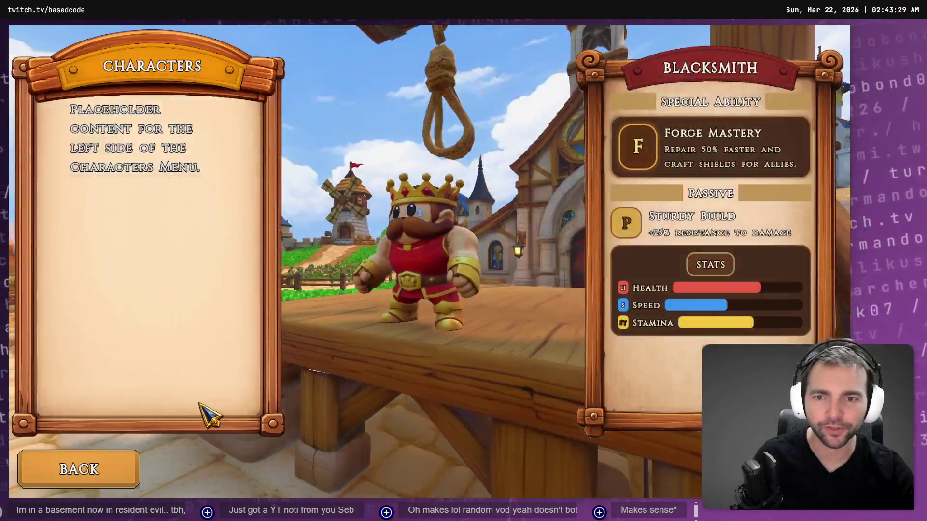
left_click(124, 480)
left_click(182, 378)
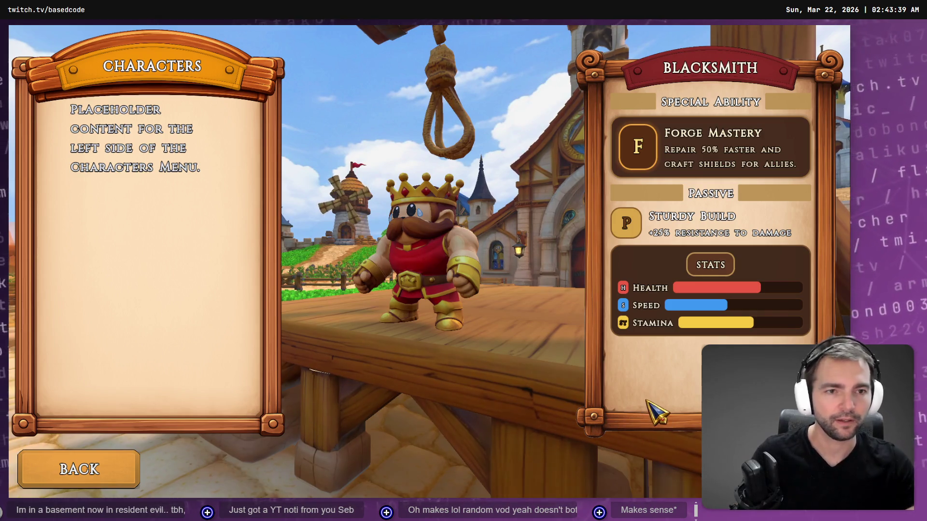
key("alt+F4")
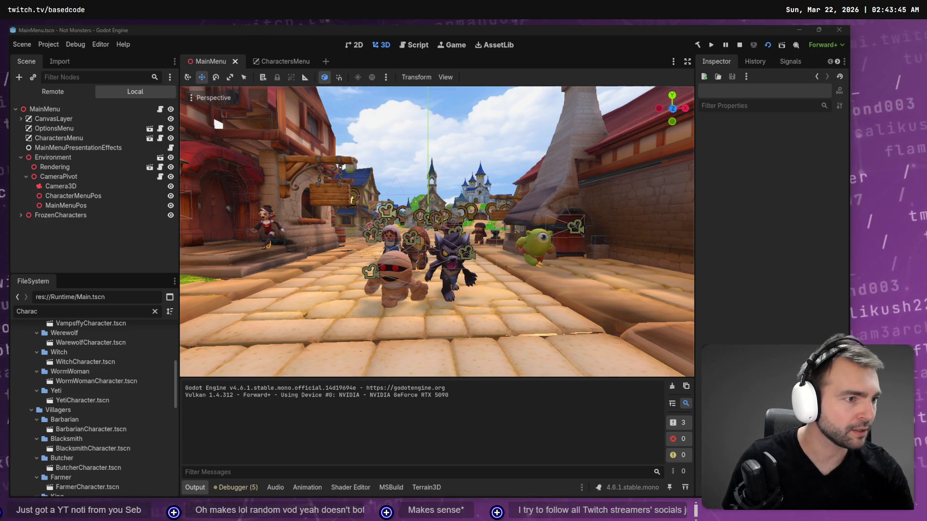
Stage CharactersMenu.tscn in Fork, then bring up the tldraw board and pan toward the mockups.
key("alt+Tab")
double_click(213, 119)
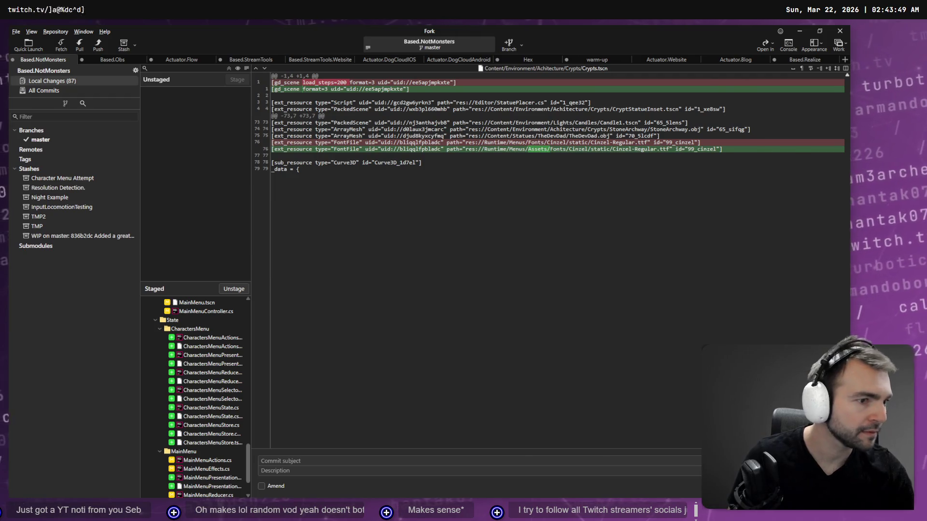
key("alt+Tab")
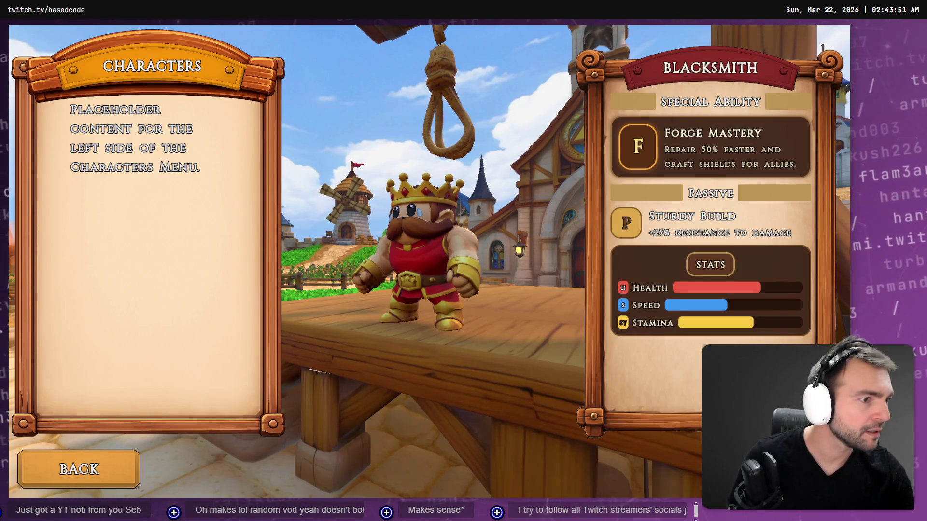
key("alt+Tab")
mouse_move(133, 284)
left_mouse_down()
mouse_move(386, 253)
mouse_move(558, 289)
left_mouse_up()
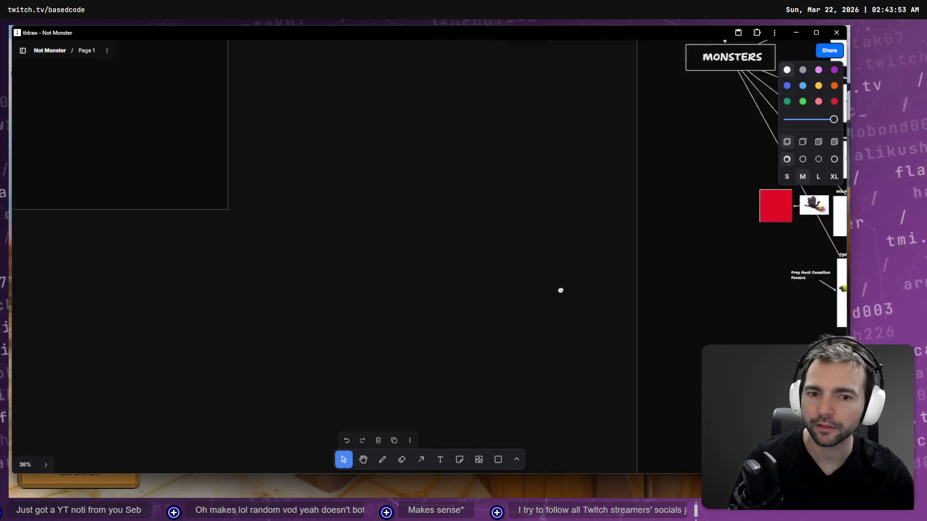
Pan and zoom the tldraw board to the Character Screen mockup.
scroll(308, 275, "down", 5)
left_click_drag(308, 275, 707, 222)
left_click_drag(473, 291, 503, 176)
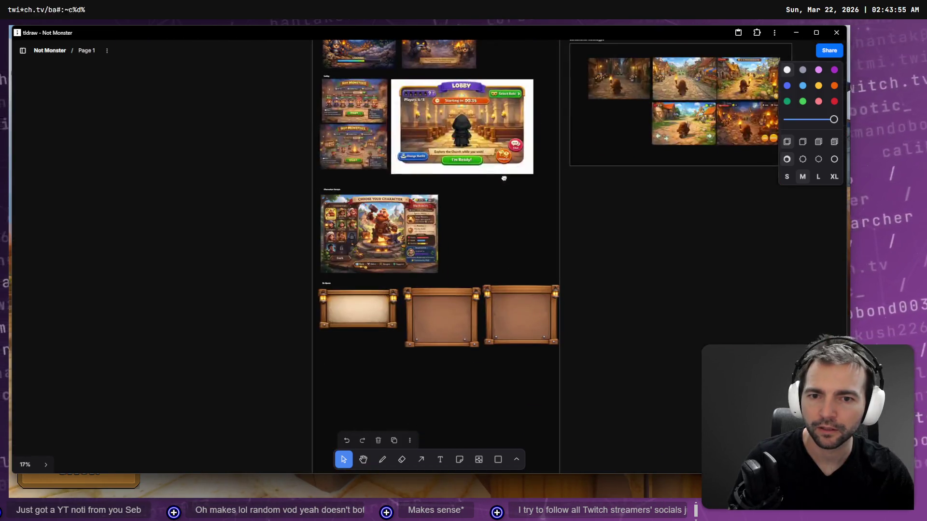
scroll(430, 244, "up", 4)
scroll(372, 255, "up", 3)
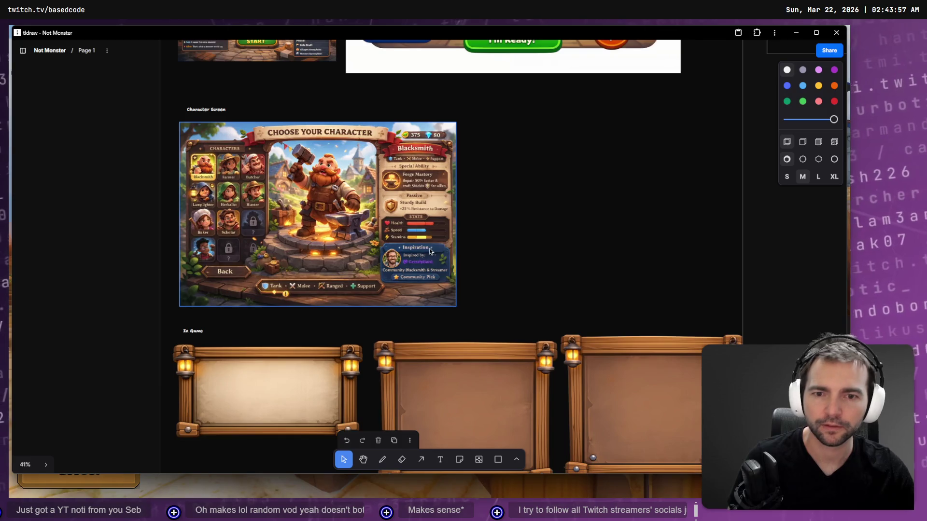
scroll(382, 282, "up", 5)
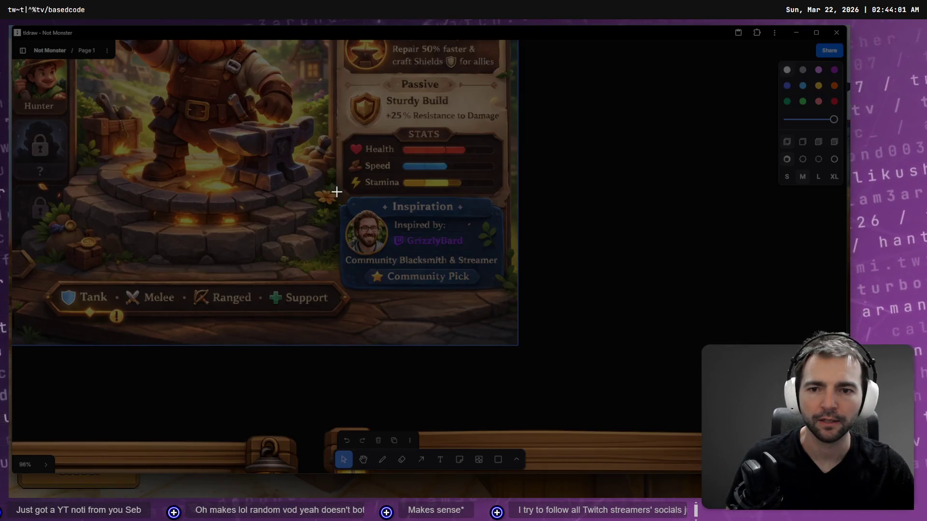
Snip the Inspiration panel and paste it as an image into the Codex prompt.
left_click_drag(337, 192, 510, 295)
key("alt+Tab")
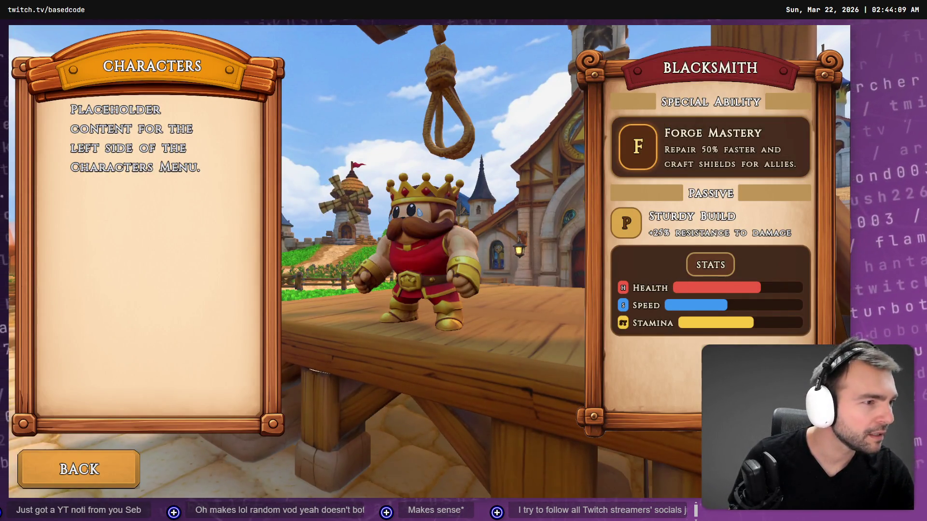
key("alt+Tab")
key("ctrl+v")
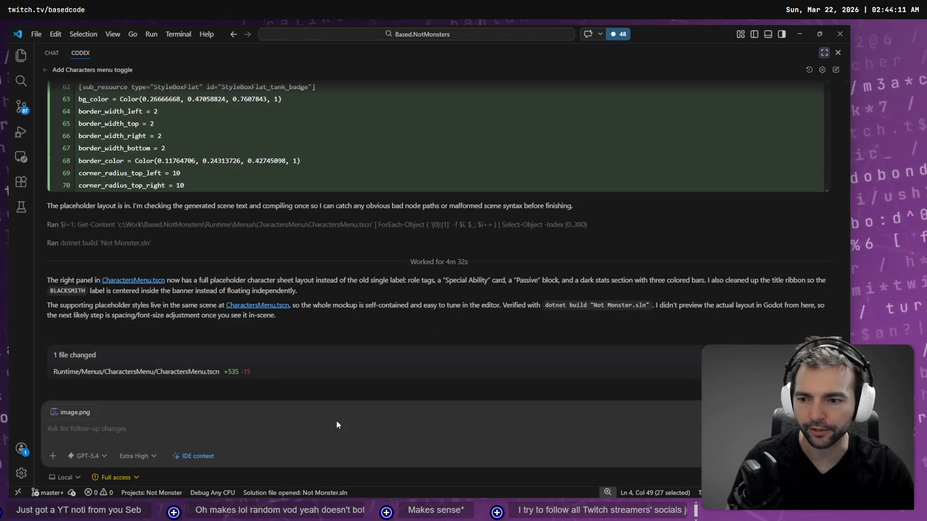
Dictate a request for a bottom creator-info panel on the Characters menu and send it.
key("super+h")
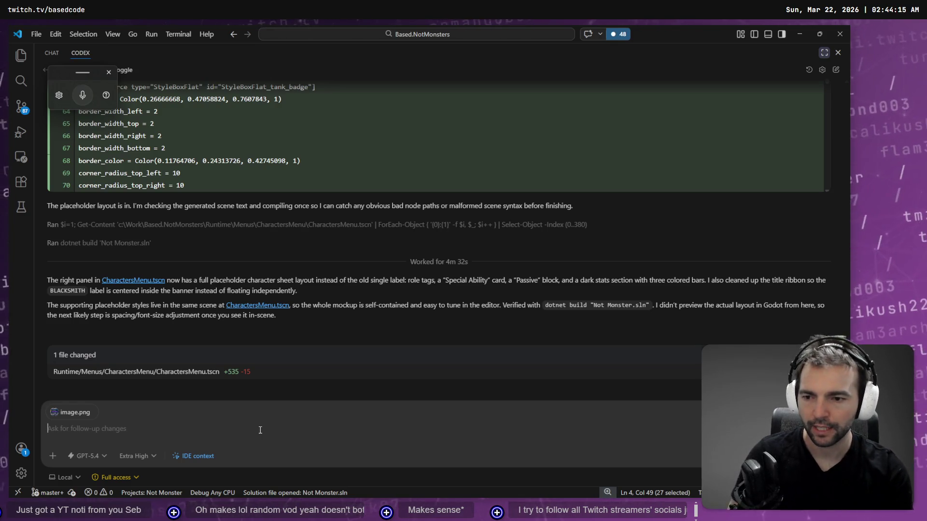
key("super+h")
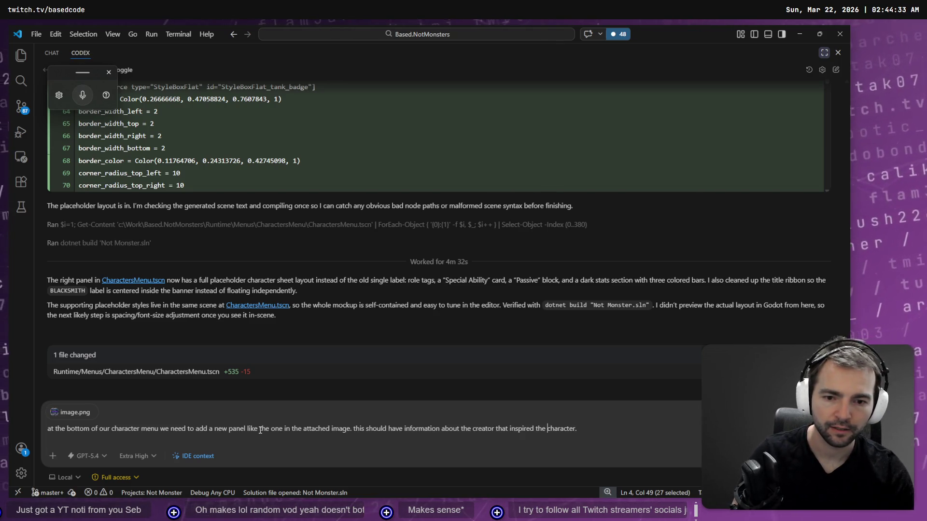
key("Return")
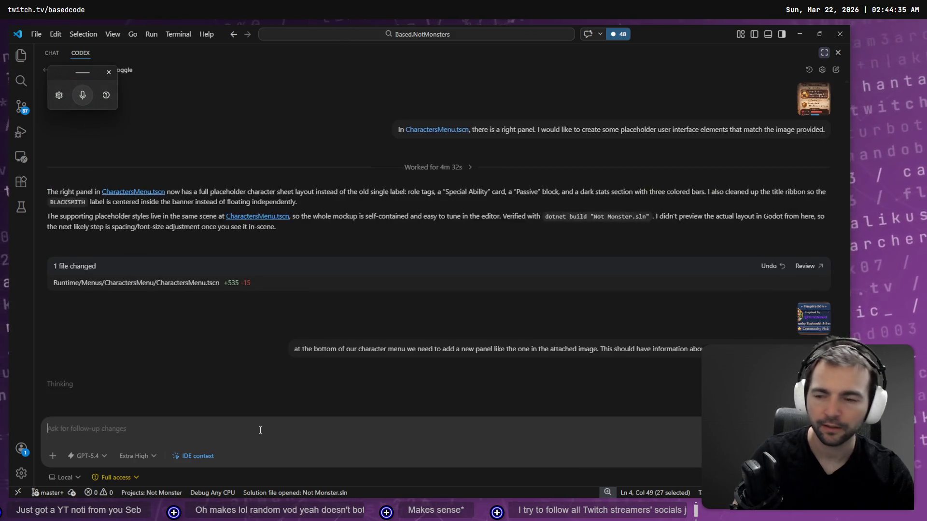